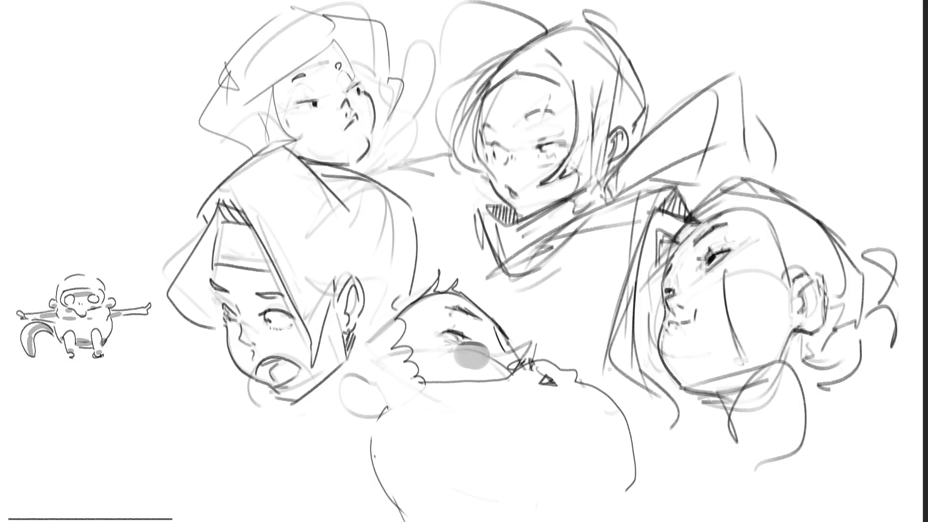
Darken the lower figure's arm and jaw with pencil strokes, undoing the first jaw line
{"action": "mouse_move", "coordinate": [344, 423]}
{"action": "left_mouse_down"}
{"action": "mouse_move", "coordinate": [355, 428]}
{"action": "mouse_move", "coordinate": [381, 412]}
{"action": "mouse_move", "coordinate": [333, 384]}
{"action": "mouse_move", "coordinate": [372, 373]}
{"action": "mouse_move", "coordinate": [351, 375]}
{"action": "mouse_move", "coordinate": [365, 381]}
{"action": "mouse_move", "coordinate": [363, 396]}
{"action": "mouse_move", "coordinate": [369, 388]}
{"action": "mouse_move", "coordinate": [342, 387]}
{"action": "mouse_move", "coordinate": [350, 376]}
{"action": "mouse_move", "coordinate": [360, 381]}
{"action": "mouse_move", "coordinate": [342, 392]}
{"action": "left_mouse_up"}
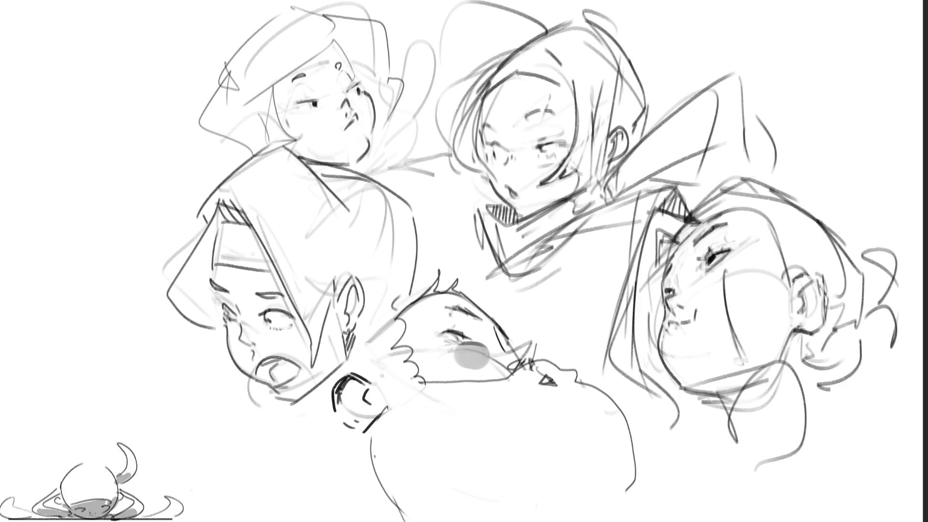
{"action": "left_click_drag", "start_coordinate": [349, 427], "coordinate": [384, 410]}
{"action": "key", "text": "ctrl+z"}
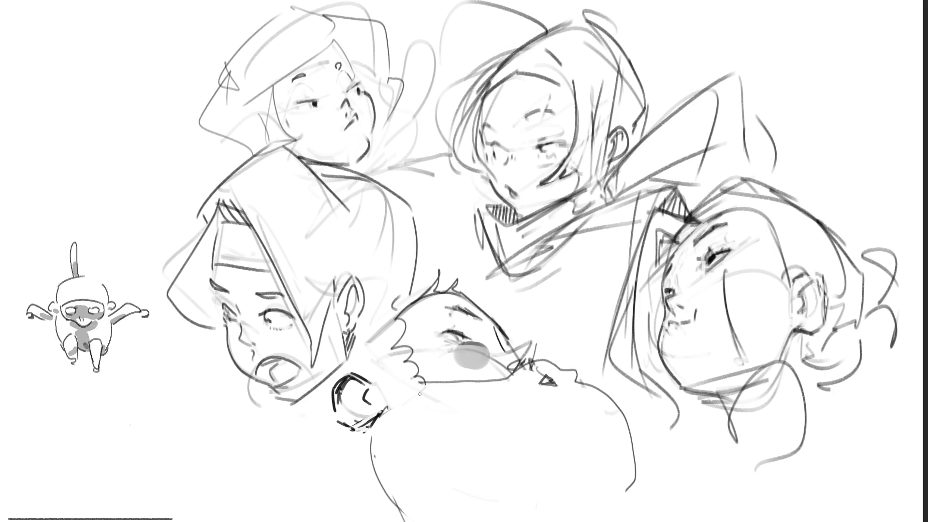
Sketch new curved strokes at lower right, replacing the last one with a looping stroke
{"action": "left_click_drag", "start_coordinate": [731, 468], "coordinate": [845, 395]}
{"action": "key", "text": "ctrl+z"}
{"action": "mouse_move", "coordinate": [698, 521]}
{"action": "left_mouse_down"}
{"action": "mouse_move", "coordinate": [720, 479]}
{"action": "mouse_move", "coordinate": [850, 471]}
{"action": "mouse_move", "coordinate": [711, 521]}
{"action": "left_mouse_up"}
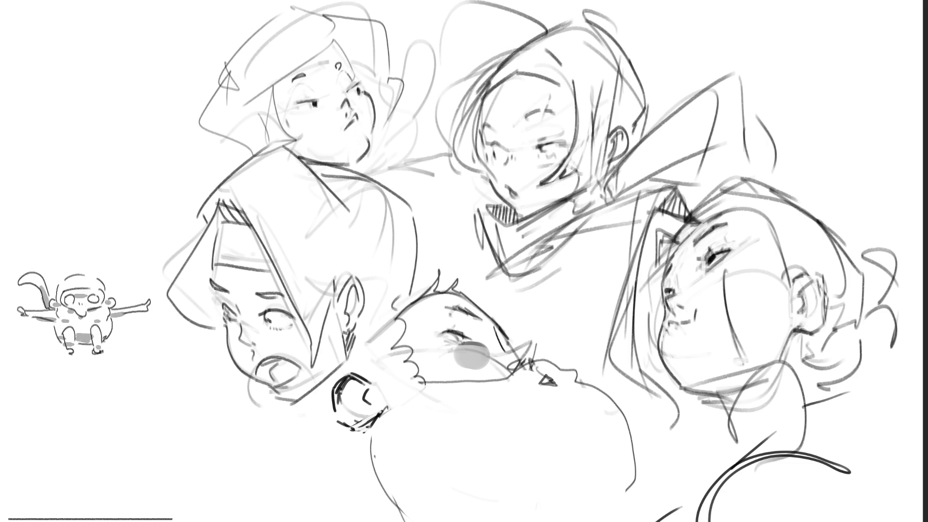
Try a zigzag stroke at lower right, then undo it
{"action": "mouse_move", "coordinate": [806, 444]}
{"action": "left_mouse_down"}
{"action": "mouse_move", "coordinate": [885, 394]}
{"action": "mouse_move", "coordinate": [865, 421]}
{"action": "mouse_move", "coordinate": [898, 376]}
{"action": "left_mouse_up"}
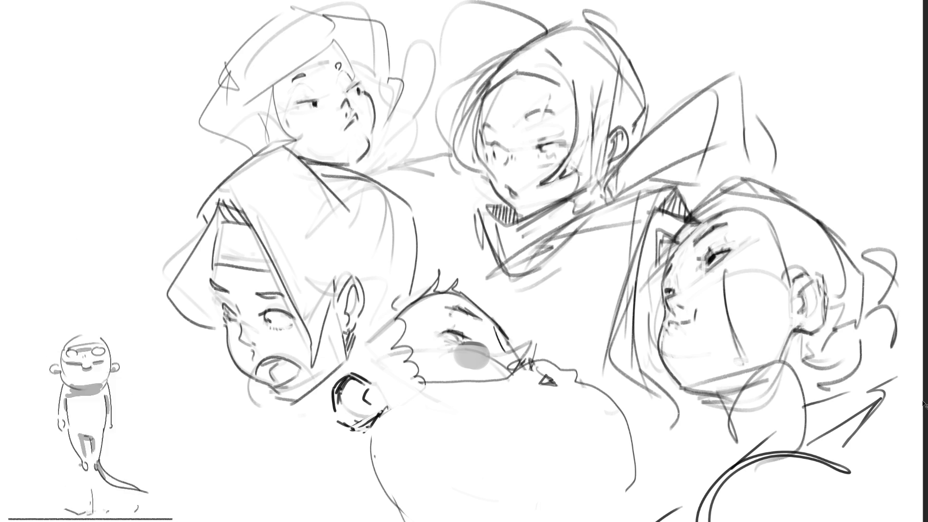
{"action": "key", "text": "ctrl+z"}
{"action": "key", "text": "ctrl+z"}
{"action": "key", "text": "ctrl+z"}
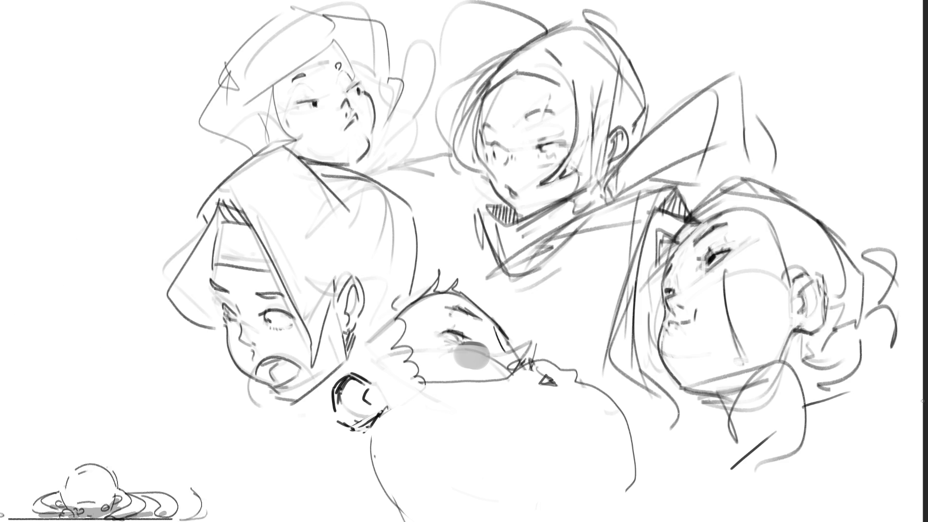
Write large pencil letters B, R and B across the canvas's top right
{"action": "mouse_move", "coordinate": [678, 42]}
{"action": "left_mouse_down"}
{"action": "mouse_move", "coordinate": [686, 68]}
{"action": "mouse_move", "coordinate": [679, 54]}
{"action": "mouse_move", "coordinate": [665, 85]}
{"action": "left_mouse_up"}
{"action": "left_click_drag", "start_coordinate": [727, 34], "coordinate": [739, 63]}
{"action": "mouse_move", "coordinate": [715, 34]}
{"action": "left_mouse_down"}
{"action": "mouse_move", "coordinate": [741, 28]}
{"action": "mouse_move", "coordinate": [772, 104]}
{"action": "left_mouse_up"}
{"action": "left_click_drag", "start_coordinate": [789, 65], "coordinate": [792, 121]}
{"action": "mouse_move", "coordinate": [785, 66]}
{"action": "left_mouse_down"}
{"action": "mouse_move", "coordinate": [821, 63]}
{"action": "mouse_move", "coordinate": [776, 128]}
{"action": "left_mouse_up"}
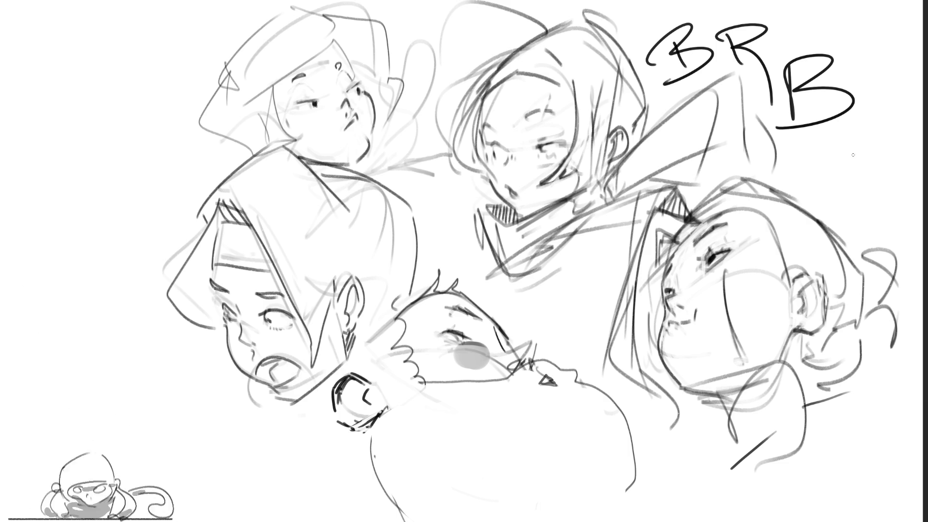
Undo the BRB lettering, then scale the head sketch down and move it up-left
{"action": "key", "text": "ctrl+z"}
{"action": "key", "text": "ctrl+z"}
{"action": "key", "text": "ctrl+z"}
{"action": "key", "text": "ctrl+z"}
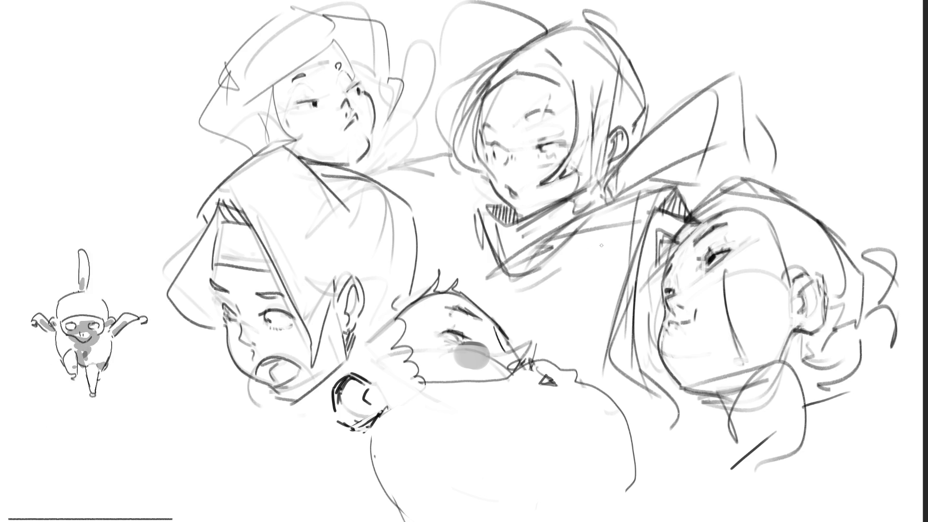
{"action": "key", "text": "ctrl+t"}
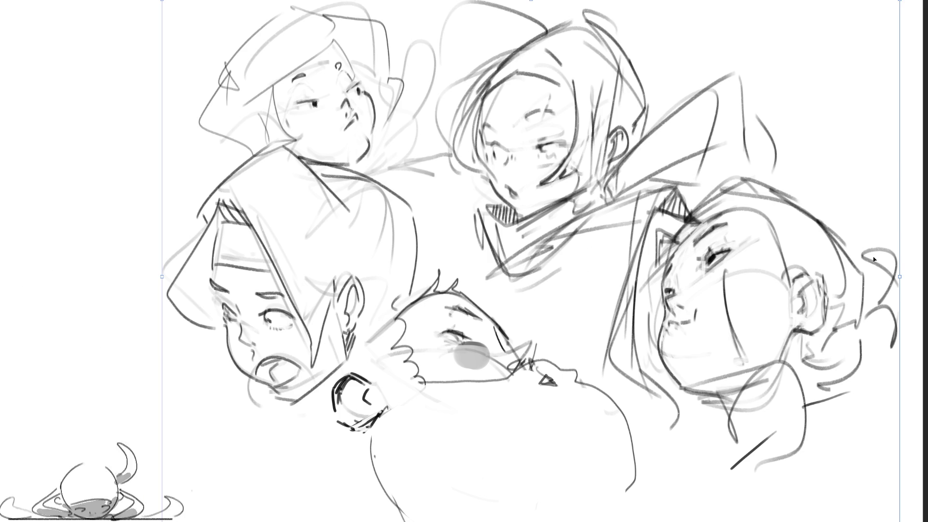
{"action": "left_click_drag", "start_coordinate": [899, 276], "coordinate": [763, 276]}
{"action": "left_click_drag", "start_coordinate": [710, 265], "coordinate": [666, 220]}
{"action": "key", "text": "Return"}
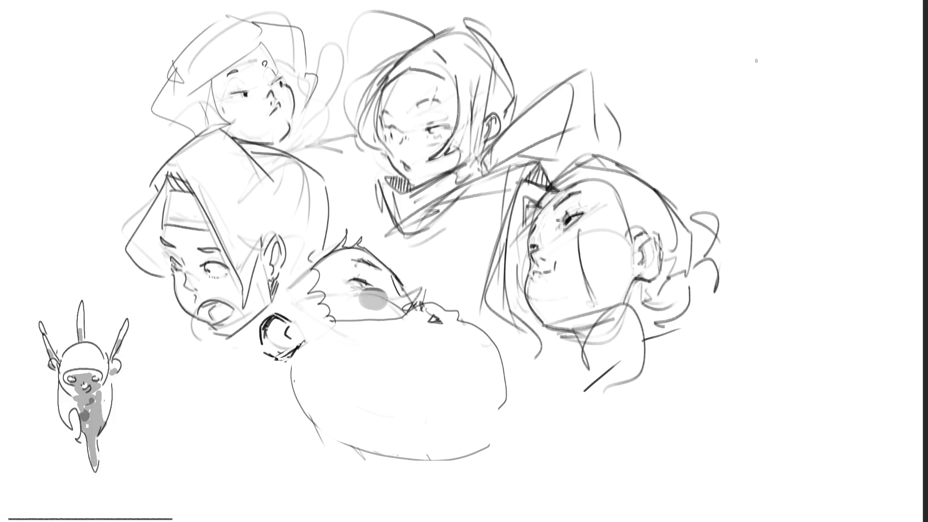
Sketch an oval head at top right with a tapering body beneath it
{"action": "mouse_move", "coordinate": [750, 99]}
{"action": "left_mouse_down"}
{"action": "mouse_move", "coordinate": [757, 64]}
{"action": "mouse_move", "coordinate": [783, 46]}
{"action": "mouse_move", "coordinate": [812, 110]}
{"action": "left_mouse_up"}
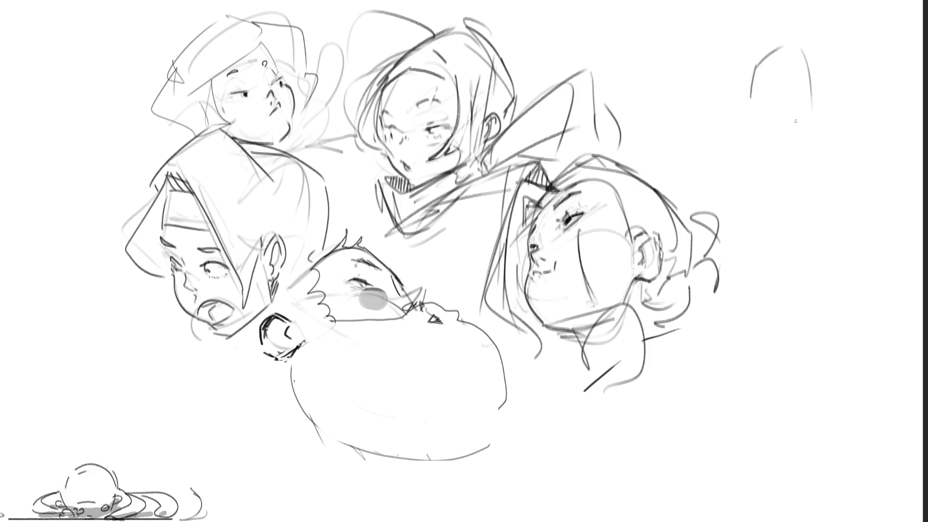
{"action": "mouse_move", "coordinate": [757, 66]}
{"action": "left_mouse_down"}
{"action": "mouse_move", "coordinate": [752, 135]}
{"action": "mouse_move", "coordinate": [807, 129]}
{"action": "left_mouse_up"}
{"action": "mouse_move", "coordinate": [754, 140]}
{"action": "left_mouse_down"}
{"action": "mouse_move", "coordinate": [792, 151]}
{"action": "mouse_move", "coordinate": [772, 174]}
{"action": "mouse_move", "coordinate": [793, 177]}
{"action": "mouse_move", "coordinate": [794, 227]}
{"action": "mouse_move", "coordinate": [775, 255]}
{"action": "left_mouse_up"}
{"action": "left_click_drag", "start_coordinate": [761, 166], "coordinate": [765, 301]}
{"action": "left_click_drag", "start_coordinate": [760, 168], "coordinate": [750, 302]}
{"action": "left_click_drag", "start_coordinate": [797, 150], "coordinate": [744, 292]}
Outline the figure's lower body and extend it into a long leg with a foot
{"action": "mouse_move", "coordinate": [775, 259]}
{"action": "left_mouse_down"}
{"action": "mouse_move", "coordinate": [757, 283]}
{"action": "mouse_move", "coordinate": [801, 352]}
{"action": "left_mouse_up"}
{"action": "mouse_move", "coordinate": [777, 299]}
{"action": "left_mouse_down"}
{"action": "mouse_move", "coordinate": [734, 309]}
{"action": "mouse_move", "coordinate": [776, 383]}
{"action": "left_mouse_up"}
{"action": "left_click_drag", "start_coordinate": [797, 372], "coordinate": [792, 395]}
{"action": "left_click_drag", "start_coordinate": [805, 332], "coordinate": [798, 372]}
{"action": "left_click_drag", "start_coordinate": [743, 333], "coordinate": [775, 501]}
{"action": "mouse_move", "coordinate": [800, 321]}
{"action": "left_mouse_down"}
{"action": "mouse_move", "coordinate": [822, 490]}
{"action": "mouse_move", "coordinate": [843, 497]}
{"action": "left_mouse_up"}
{"action": "mouse_move", "coordinate": [818, 452]}
{"action": "left_mouse_down"}
{"action": "mouse_move", "coordinate": [907, 489]}
{"action": "mouse_move", "coordinate": [786, 512]}
{"action": "left_mouse_up"}
{"action": "left_click_drag", "start_coordinate": [841, 516], "coordinate": [774, 521]}
{"action": "left_click_drag", "start_coordinate": [870, 487], "coordinate": [846, 520]}
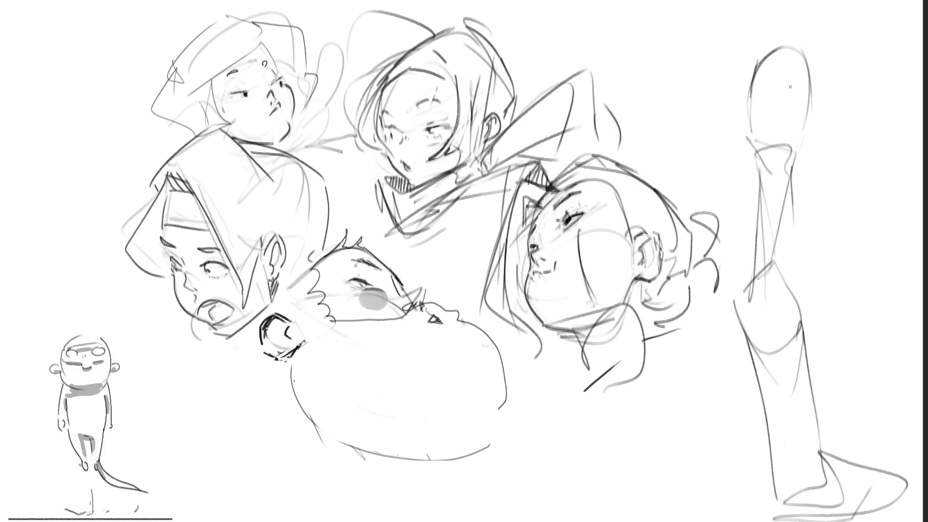
Draw eyebrows and a mouth on the right figure's oval head
{"action": "mouse_move", "coordinate": [789, 87]}
{"action": "left_mouse_down"}
{"action": "mouse_move", "coordinate": [801, 97]}
{"action": "mouse_move", "coordinate": [757, 95]}
{"action": "left_mouse_up"}
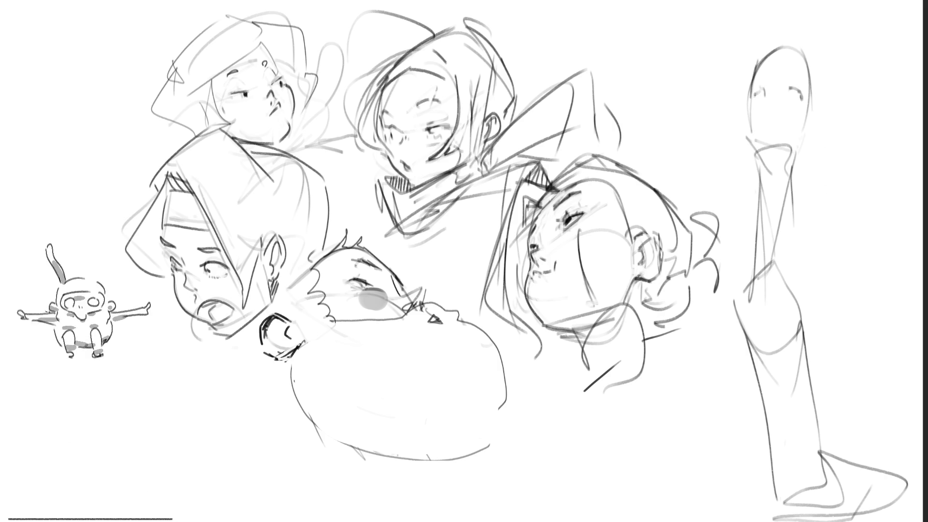
{"action": "left_click_drag", "start_coordinate": [758, 74], "coordinate": [791, 76]}
{"action": "mouse_move", "coordinate": [767, 116]}
{"action": "left_mouse_down"}
{"action": "mouse_move", "coordinate": [810, 128]}
{"action": "mouse_move", "coordinate": [743, 125]}
{"action": "left_mouse_up"}
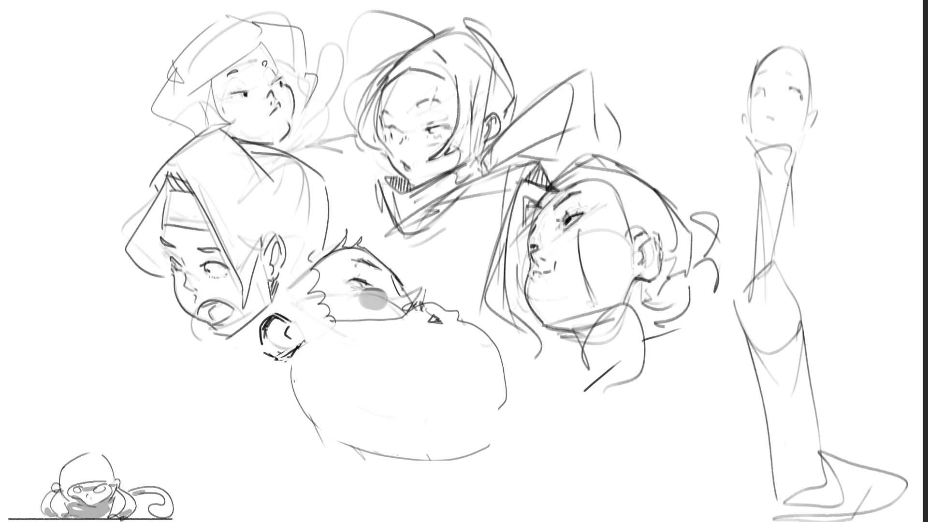
Sketch the right figure's shoulder, arm and a small hand
{"action": "mouse_move", "coordinate": [793, 169]}
{"action": "left_mouse_down"}
{"action": "mouse_move", "coordinate": [848, 192]}
{"action": "mouse_move", "coordinate": [827, 229]}
{"action": "mouse_move", "coordinate": [873, 263]}
{"action": "left_mouse_up"}
{"action": "mouse_move", "coordinate": [850, 183]}
{"action": "left_mouse_down"}
{"action": "mouse_move", "coordinate": [905, 256]}
{"action": "mouse_move", "coordinate": [893, 277]}
{"action": "left_mouse_up"}
{"action": "left_click_drag", "start_coordinate": [871, 246], "coordinate": [863, 352]}
{"action": "mouse_move", "coordinate": [913, 261]}
{"action": "left_mouse_down"}
{"action": "mouse_move", "coordinate": [859, 370]}
{"action": "mouse_move", "coordinate": [869, 388]}
{"action": "left_mouse_up"}
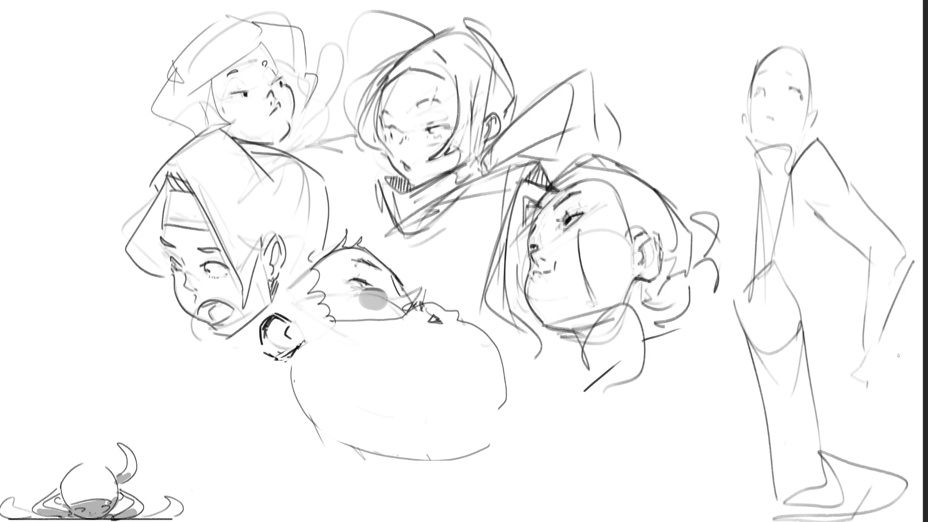
Add hip, collar, neck, torso and knee lines to the tall right figure
{"action": "mouse_move", "coordinate": [820, 400]}
{"action": "left_mouse_down"}
{"action": "mouse_move", "coordinate": [876, 380]}
{"action": "mouse_move", "coordinate": [904, 407]}
{"action": "left_mouse_up"}
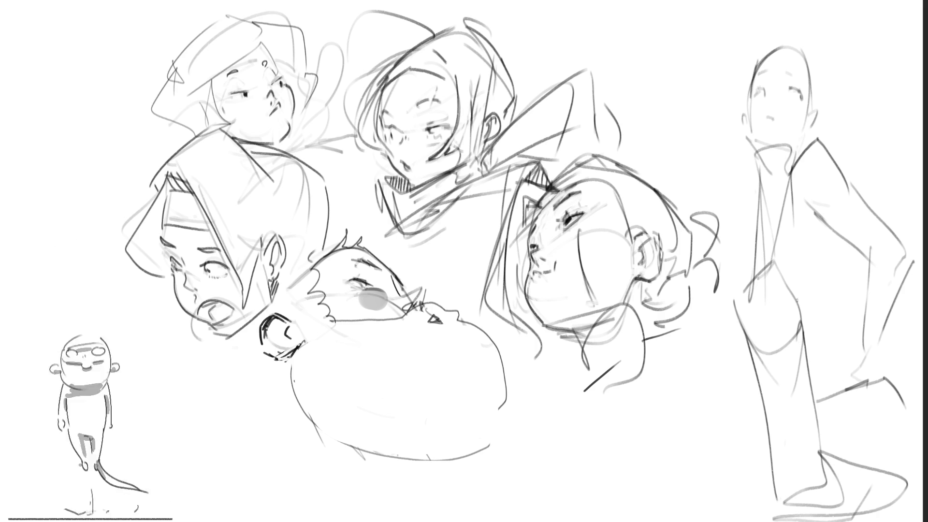
{"action": "mouse_move", "coordinate": [766, 178]}
{"action": "left_mouse_down"}
{"action": "mouse_move", "coordinate": [785, 212]}
{"action": "mouse_move", "coordinate": [746, 202]}
{"action": "mouse_move", "coordinate": [743, 287]}
{"action": "mouse_move", "coordinate": [767, 248]}
{"action": "left_mouse_up"}
{"action": "left_click_drag", "start_coordinate": [804, 318], "coordinate": [815, 279]}
{"action": "left_click_drag", "start_coordinate": [816, 248], "coordinate": [816, 267]}
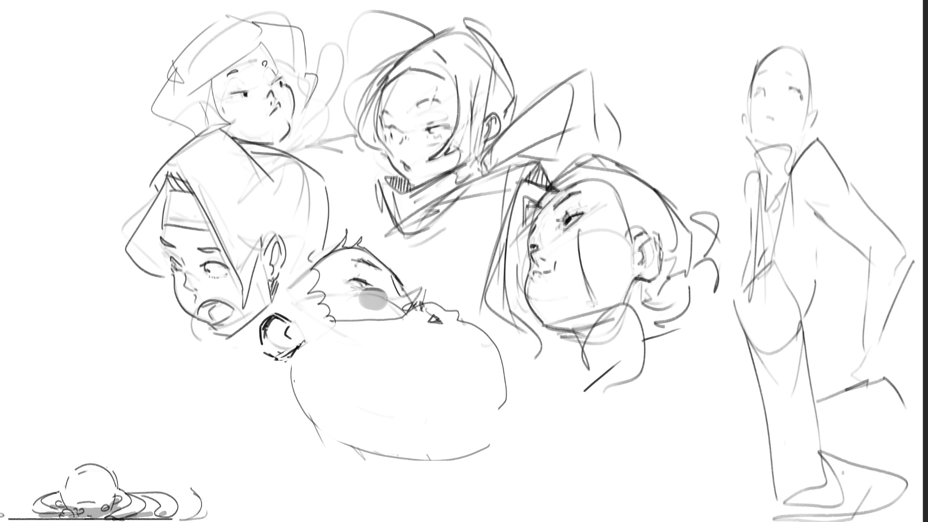
{"action": "mouse_move", "coordinate": [823, 411]}
{"action": "left_mouse_down"}
{"action": "mouse_move", "coordinate": [822, 433]}
{"action": "mouse_move", "coordinate": [848, 459]}
{"action": "left_mouse_up"}
{"action": "left_click_drag", "start_coordinate": [889, 385], "coordinate": [914, 435]}
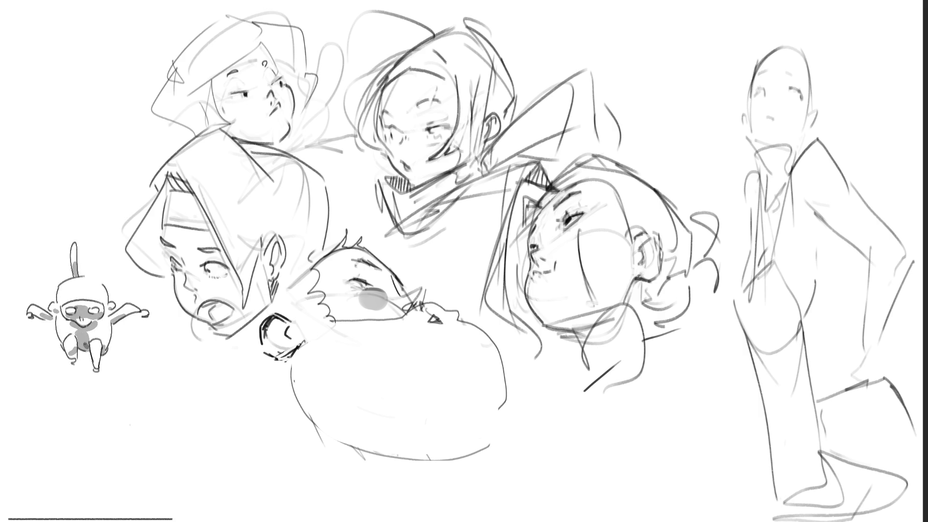
Draw long wavy hair around the head, falling past the neck and shoulder
{"action": "left_click_drag", "start_coordinate": [778, 33], "coordinate": [740, 114]}
{"action": "mouse_move", "coordinate": [753, 62]}
{"action": "left_mouse_down"}
{"action": "mouse_move", "coordinate": [718, 129]}
{"action": "mouse_move", "coordinate": [743, 165]}
{"action": "mouse_move", "coordinate": [722, 176]}
{"action": "left_mouse_up"}
{"action": "left_click_drag", "start_coordinate": [734, 174], "coordinate": [724, 185]}
{"action": "mouse_move", "coordinate": [750, 170]}
{"action": "left_mouse_down"}
{"action": "mouse_move", "coordinate": [742, 179]}
{"action": "mouse_move", "coordinate": [756, 176]}
{"action": "left_mouse_up"}
{"action": "mouse_move", "coordinate": [773, 48]}
{"action": "left_mouse_down"}
{"action": "mouse_move", "coordinate": [814, 91]}
{"action": "mouse_move", "coordinate": [796, 35]}
{"action": "mouse_move", "coordinate": [825, 85]}
{"action": "left_mouse_up"}
{"action": "left_click_drag", "start_coordinate": [807, 40], "coordinate": [836, 109]}
{"action": "left_click_drag", "start_coordinate": [810, 114], "coordinate": [846, 121]}
{"action": "left_click_drag", "start_coordinate": [832, 86], "coordinate": [866, 116]}
{"action": "mouse_move", "coordinate": [864, 119]}
{"action": "left_mouse_down"}
{"action": "mouse_move", "coordinate": [841, 154]}
{"action": "mouse_move", "coordinate": [882, 149]}
{"action": "mouse_move", "coordinate": [845, 186]}
{"action": "left_mouse_up"}
{"action": "mouse_move", "coordinate": [890, 154]}
{"action": "left_mouse_down"}
{"action": "mouse_move", "coordinate": [898, 182]}
{"action": "mouse_move", "coordinate": [865, 202]}
{"action": "left_mouse_up"}
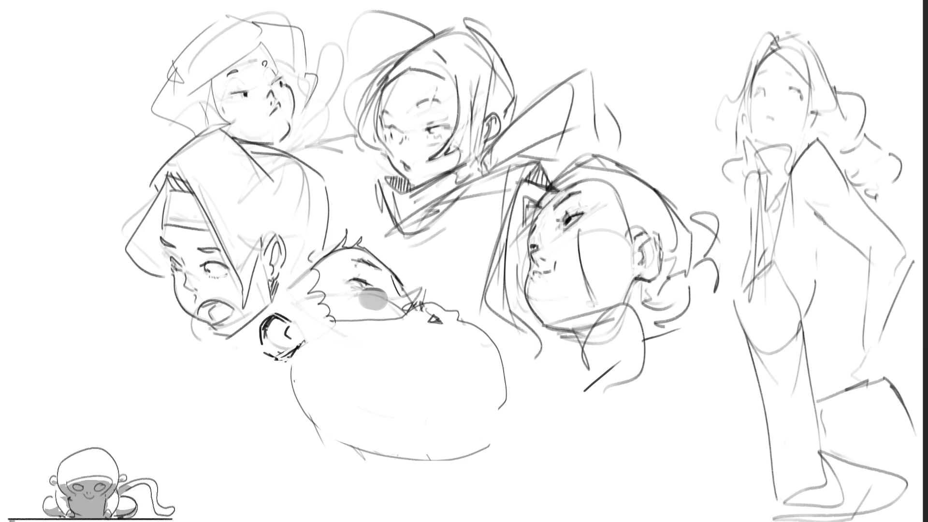
Sketch the standing woman's hand resting at her waist and hip
{"action": "mouse_move", "coordinate": [863, 332]}
{"action": "left_mouse_down"}
{"action": "mouse_move", "coordinate": [864, 347]}
{"action": "mouse_move", "coordinate": [884, 339]}
{"action": "left_mouse_up"}
{"action": "left_click_drag", "start_coordinate": [878, 334], "coordinate": [878, 372]}
{"action": "mouse_move", "coordinate": [870, 372]}
{"action": "left_mouse_down"}
{"action": "mouse_move", "coordinate": [864, 394]}
{"action": "mouse_move", "coordinate": [880, 362]}
{"action": "left_mouse_up"}
{"action": "left_click_drag", "start_coordinate": [879, 363], "coordinate": [897, 414]}
{"action": "left_click_drag", "start_coordinate": [893, 382], "coordinate": [907, 423]}
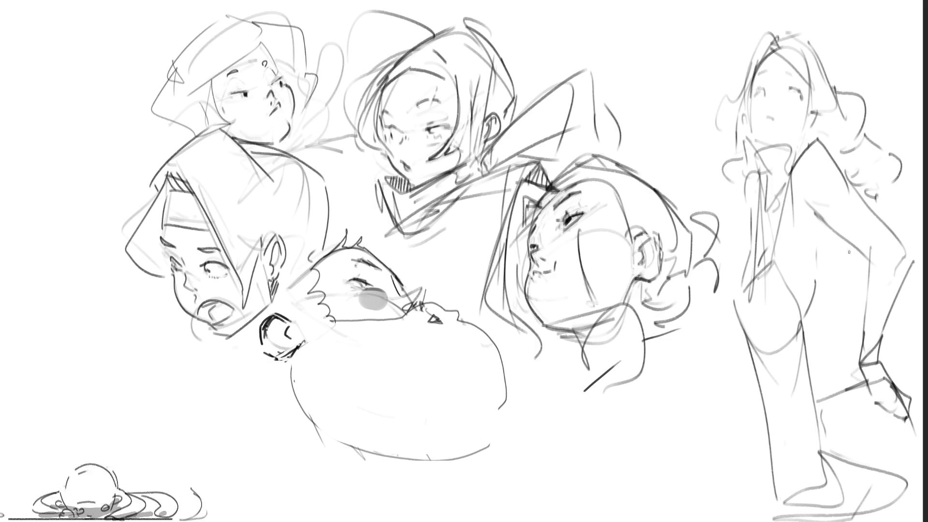
Trace her shoulder and back contour, darken body lines, and draw her mouth
{"action": "mouse_move", "coordinate": [767, 198]}
{"action": "left_mouse_down"}
{"action": "mouse_move", "coordinate": [782, 172]}
{"action": "mouse_move", "coordinate": [835, 338]}
{"action": "left_mouse_up"}
{"action": "left_click_drag", "start_coordinate": [850, 283], "coordinate": [862, 341]}
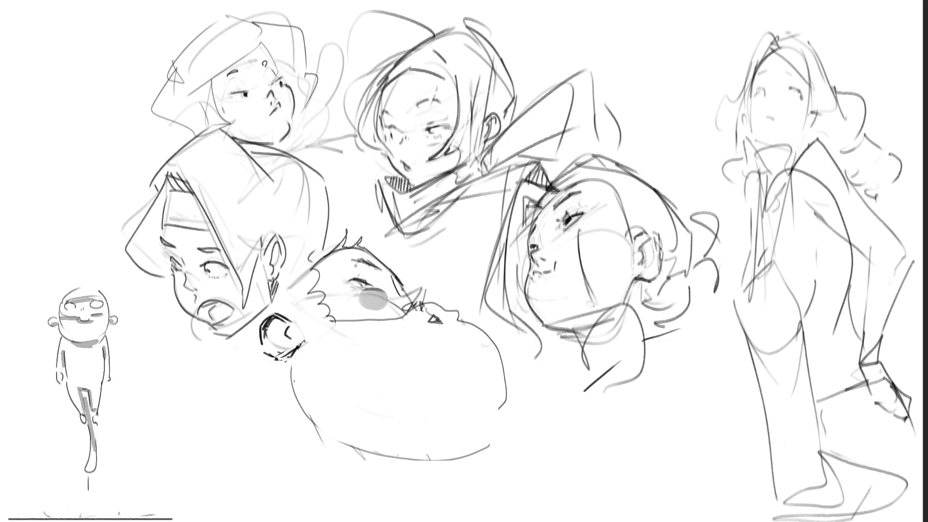
{"action": "left_click_drag", "start_coordinate": [843, 305], "coordinate": [857, 344]}
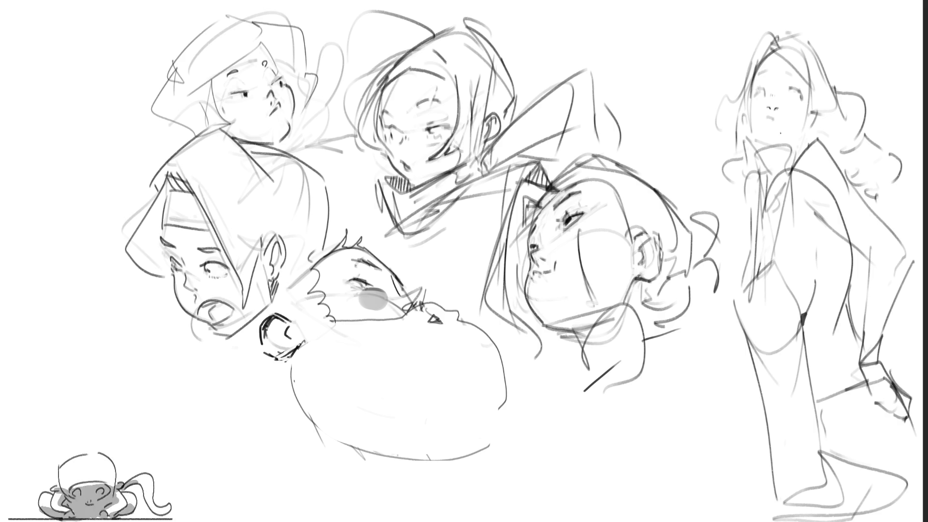
{"action": "left_click_drag", "start_coordinate": [767, 115], "coordinate": [774, 118]}
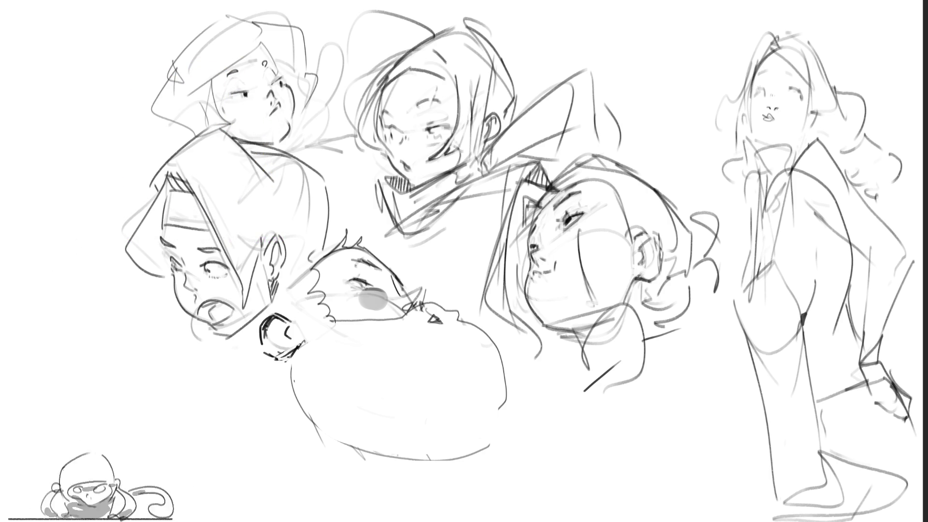
Flip the whole drawing horizontally, shift it right, and commit the transform
{"action": "key", "text": "h"}
{"action": "left_click_drag", "start_coordinate": [472, 280], "coordinate": [602, 274]}
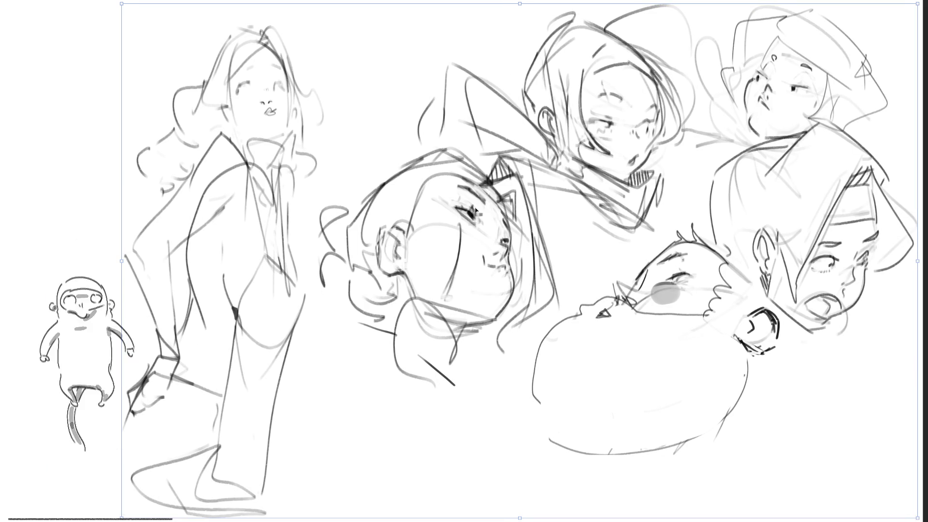
{"action": "key", "text": "Return"}
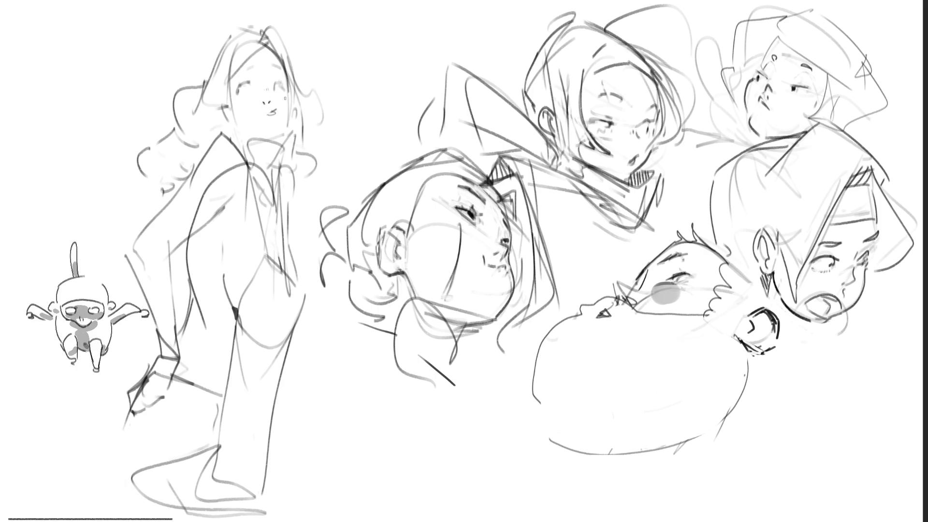
Darken the woman's face edge and eyes, undoing one eye attempt, and line her cheek
{"action": "mouse_move", "coordinate": [234, 115]}
{"action": "left_mouse_down"}
{"action": "mouse_move", "coordinate": [228, 82]}
{"action": "mouse_move", "coordinate": [269, 41]}
{"action": "mouse_move", "coordinate": [277, 55]}
{"action": "mouse_move", "coordinate": [248, 68]}
{"action": "mouse_move", "coordinate": [282, 67]}
{"action": "left_mouse_up"}
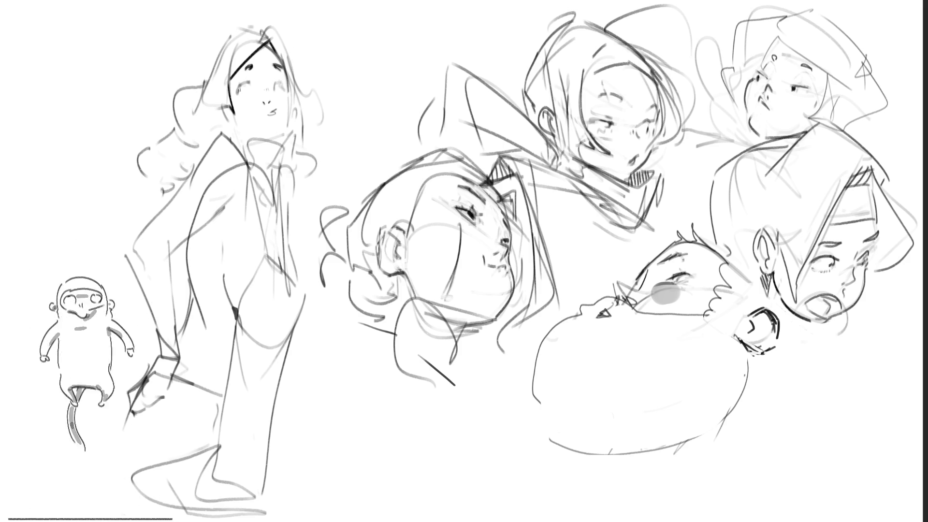
{"action": "mouse_move", "coordinate": [239, 93]}
{"action": "left_mouse_down"}
{"action": "mouse_move", "coordinate": [244, 78]}
{"action": "mouse_move", "coordinate": [283, 79]}
{"action": "left_mouse_up"}
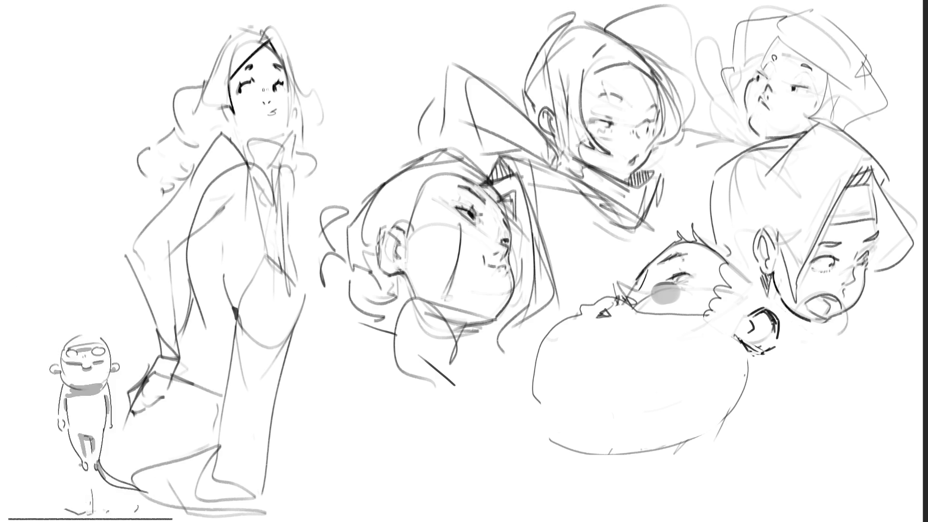
{"action": "mouse_move", "coordinate": [246, 91]}
{"action": "left_mouse_down"}
{"action": "mouse_move", "coordinate": [240, 102]}
{"action": "mouse_move", "coordinate": [277, 107]}
{"action": "left_mouse_up"}
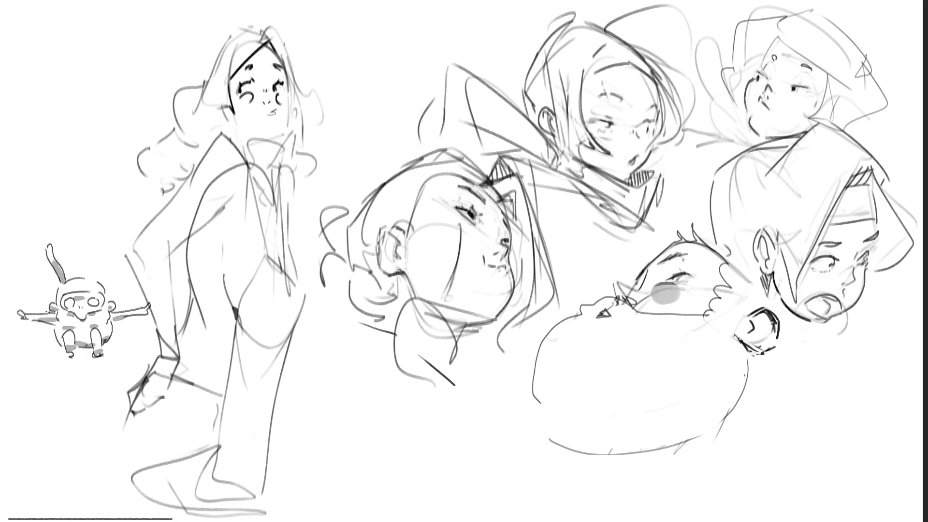
{"action": "key", "text": "ctrl+z"}
{"action": "key", "text": "ctrl+z"}
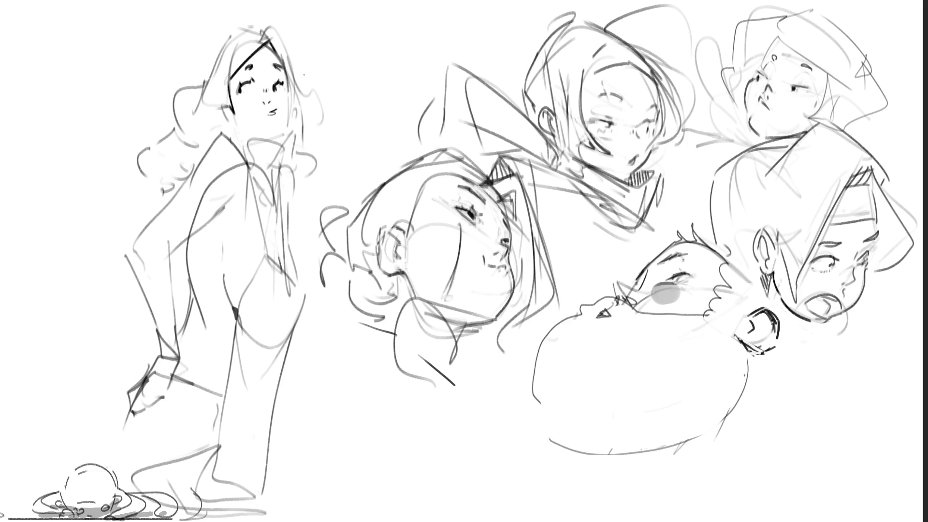
{"action": "mouse_move", "coordinate": [289, 93]}
{"action": "left_mouse_down"}
{"action": "mouse_move", "coordinate": [294, 107]}
{"action": "mouse_move", "coordinate": [288, 101]}
{"action": "left_mouse_up"}
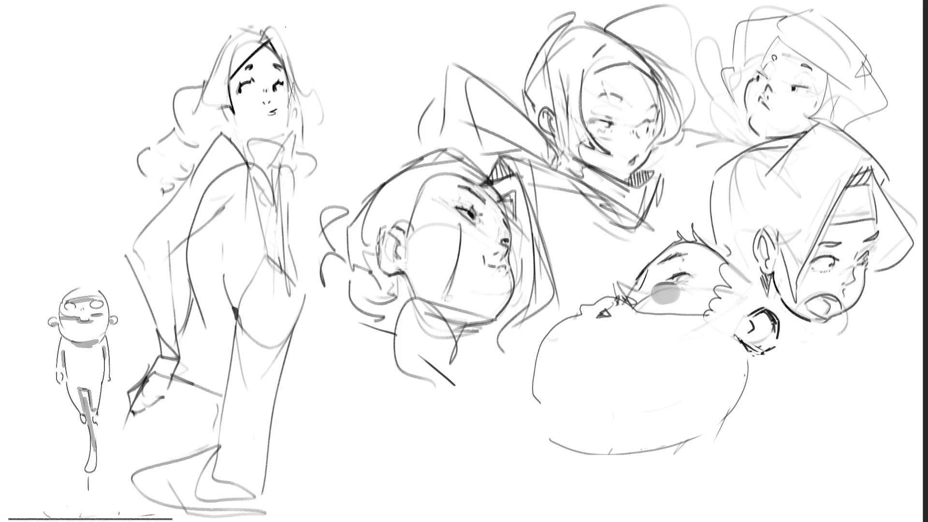
Ink dark strands along both sides of her hair, then her jawline, neck and torso
{"action": "left_click_drag", "start_coordinate": [275, 22], "coordinate": [307, 89]}
{"action": "left_click_drag", "start_coordinate": [291, 46], "coordinate": [307, 92]}
{"action": "mouse_move", "coordinate": [235, 31]}
{"action": "left_mouse_down"}
{"action": "mouse_move", "coordinate": [258, 30]}
{"action": "mouse_move", "coordinate": [220, 110]}
{"action": "left_mouse_up"}
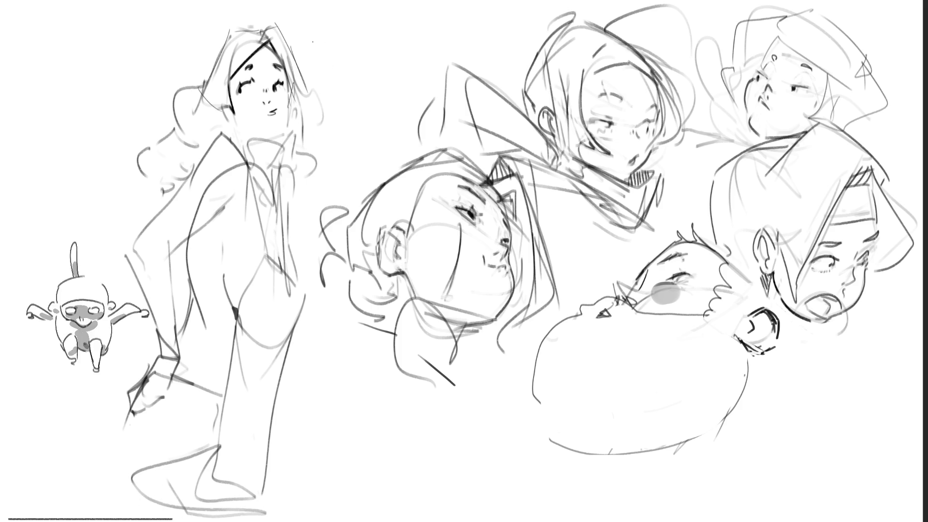
{"action": "mouse_move", "coordinate": [300, 76]}
{"action": "left_mouse_down"}
{"action": "mouse_move", "coordinate": [325, 96]}
{"action": "mouse_move", "coordinate": [312, 151]}
{"action": "left_mouse_up"}
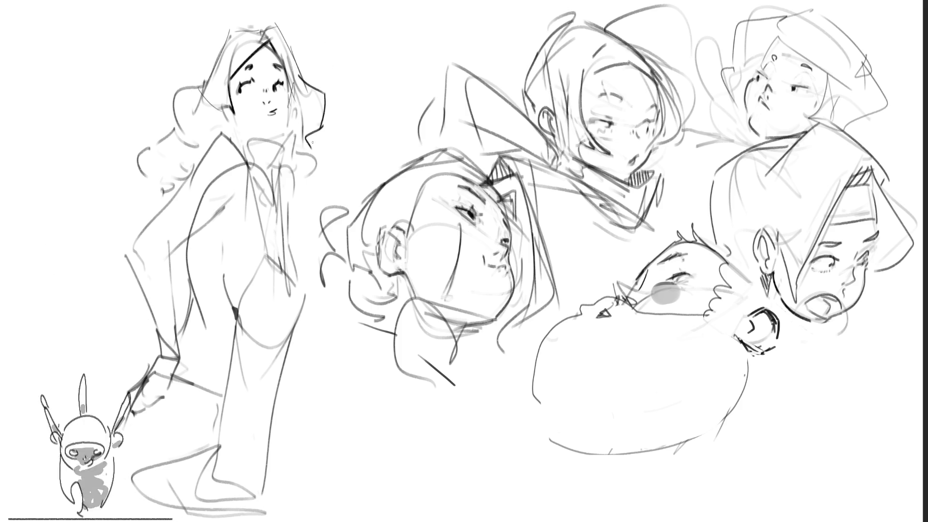
{"action": "mouse_move", "coordinate": [249, 140]}
{"action": "left_mouse_down"}
{"action": "mouse_move", "coordinate": [283, 141]}
{"action": "mouse_move", "coordinate": [274, 148]}
{"action": "left_mouse_up"}
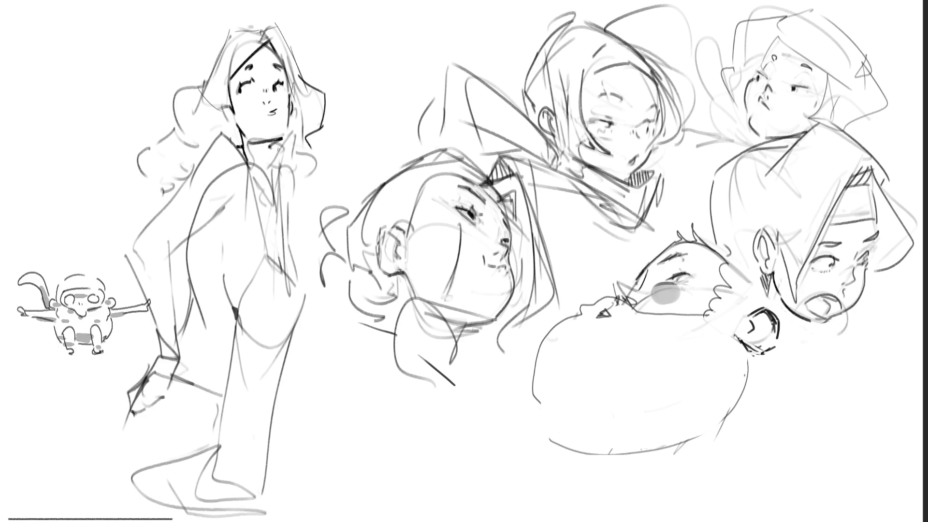
{"action": "left_click_drag", "start_coordinate": [274, 139], "coordinate": [271, 172]}
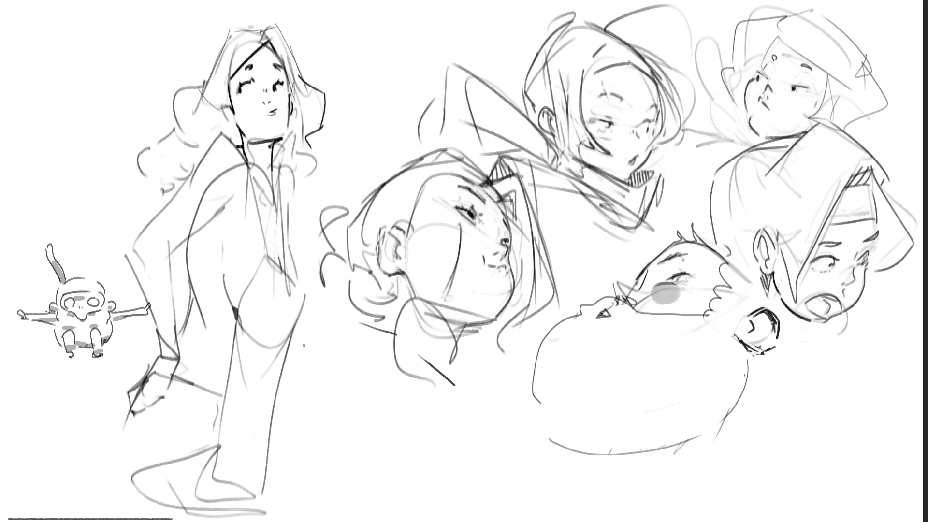
{"action": "left_click_drag", "start_coordinate": [235, 315], "coordinate": [265, 264]}
Redraw the coated figure's torso line darker and ink its side and both legs
{"action": "key", "text": "ctrl+z"}
{"action": "key", "text": "ctrl+z"}
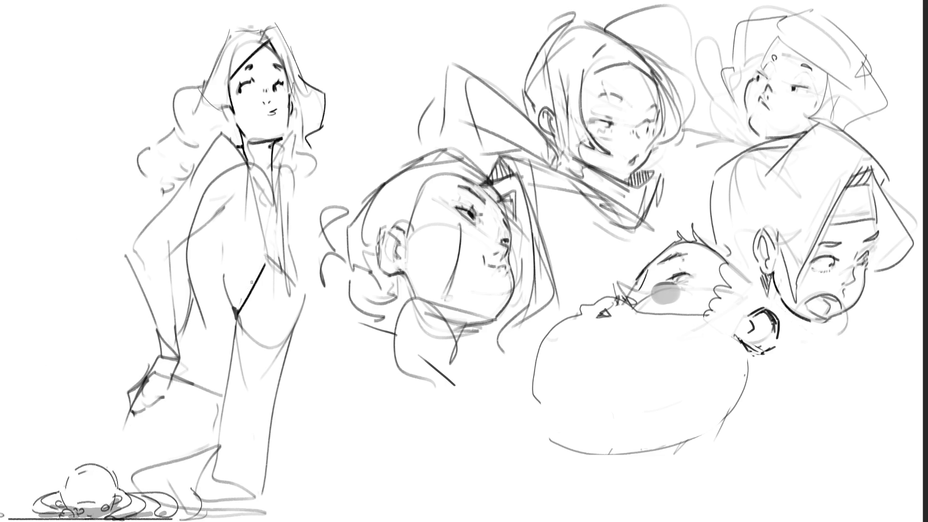
{"action": "mouse_move", "coordinate": [236, 315]}
{"action": "left_mouse_down"}
{"action": "mouse_move", "coordinate": [266, 265]}
{"action": "mouse_move", "coordinate": [303, 280]}
{"action": "mouse_move", "coordinate": [286, 296]}
{"action": "left_mouse_up"}
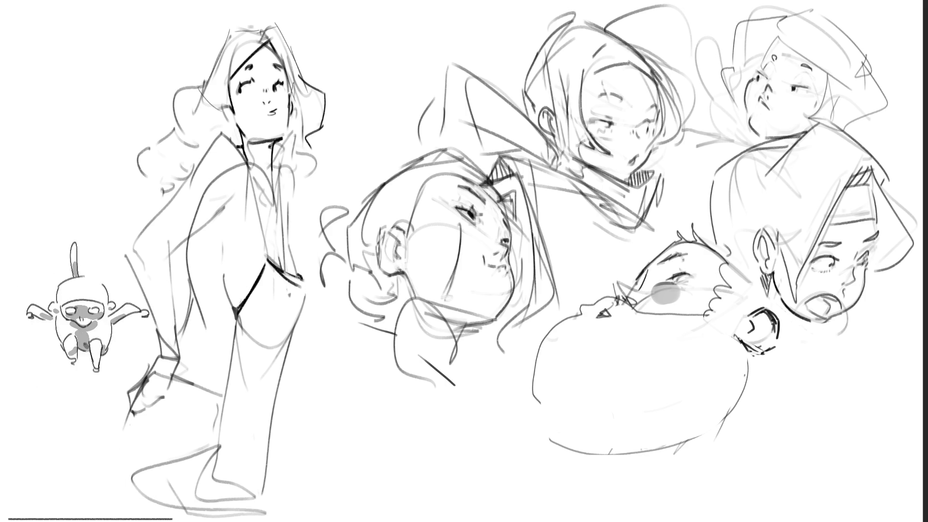
{"action": "mouse_move", "coordinate": [269, 262]}
{"action": "left_mouse_down"}
{"action": "mouse_move", "coordinate": [306, 284]}
{"action": "mouse_move", "coordinate": [286, 338]}
{"action": "left_mouse_up"}
{"action": "left_click_drag", "start_coordinate": [308, 294], "coordinate": [273, 369]}
{"action": "mouse_move", "coordinate": [248, 326]}
{"action": "left_mouse_down"}
{"action": "mouse_move", "coordinate": [241, 349]}
{"action": "mouse_move", "coordinate": [248, 378]}
{"action": "left_mouse_up"}
{"action": "left_click_drag", "start_coordinate": [289, 333], "coordinate": [270, 446]}
{"action": "left_click_drag", "start_coordinate": [287, 365], "coordinate": [279, 505]}
{"action": "left_click_drag", "start_coordinate": [236, 315], "coordinate": [216, 468]}
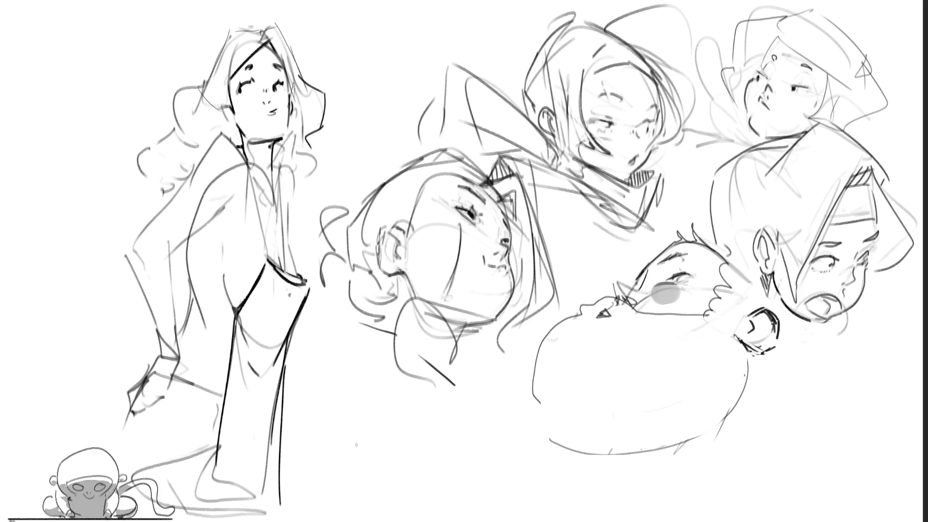
Ink the figure's back, shoulder, both jacket lapels and the sleeve cuff in bold lines
{"action": "mouse_move", "coordinate": [135, 239]}
{"action": "left_mouse_down"}
{"action": "mouse_move", "coordinate": [209, 144]}
{"action": "mouse_move", "coordinate": [236, 144]}
{"action": "mouse_move", "coordinate": [279, 161]}
{"action": "mouse_move", "coordinate": [292, 194]}
{"action": "mouse_move", "coordinate": [290, 245]}
{"action": "left_mouse_up"}
{"action": "left_click_drag", "start_coordinate": [293, 193], "coordinate": [294, 230]}
{"action": "key", "text": "ctrl+z"}
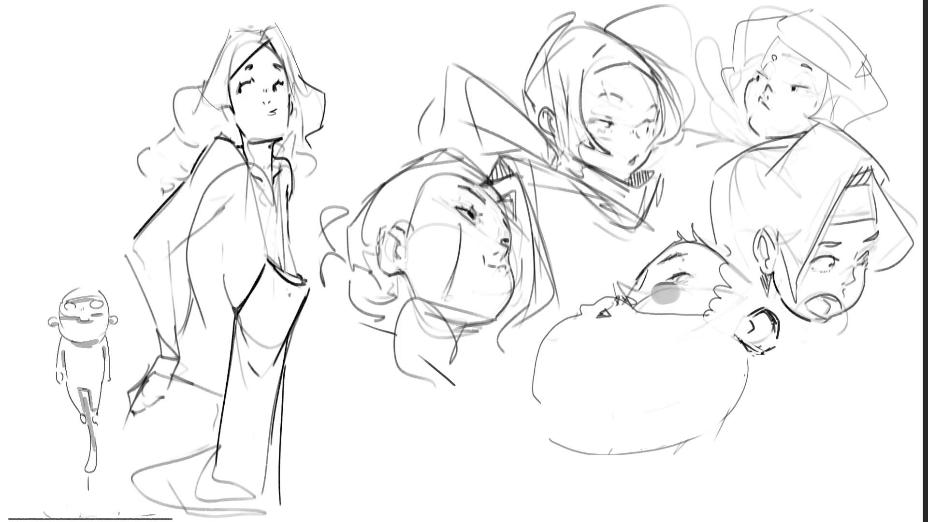
{"action": "left_click_drag", "start_coordinate": [238, 145], "coordinate": [269, 261]}
{"action": "left_click_drag", "start_coordinate": [274, 159], "coordinate": [295, 264]}
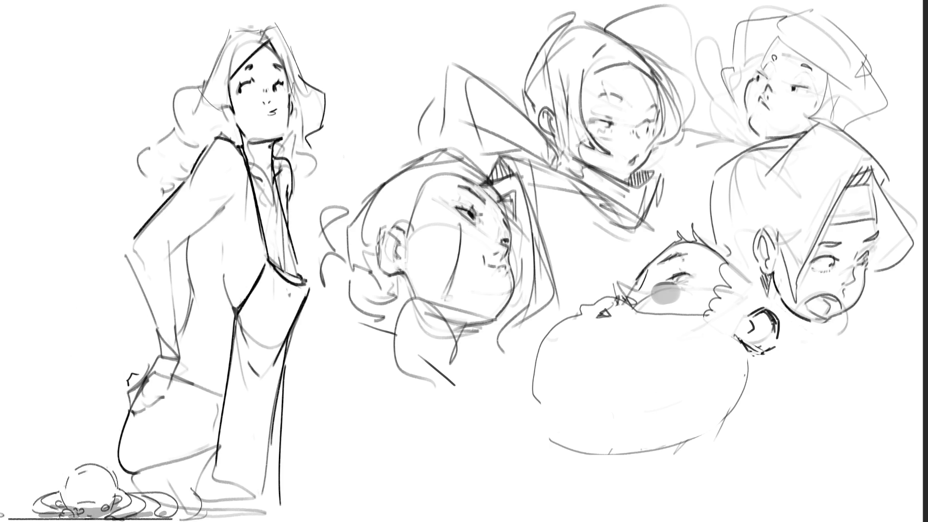
{"action": "mouse_move", "coordinate": [160, 372]}
{"action": "left_mouse_down"}
{"action": "mouse_move", "coordinate": [175, 362]}
{"action": "mouse_move", "coordinate": [182, 373]}
{"action": "left_mouse_up"}
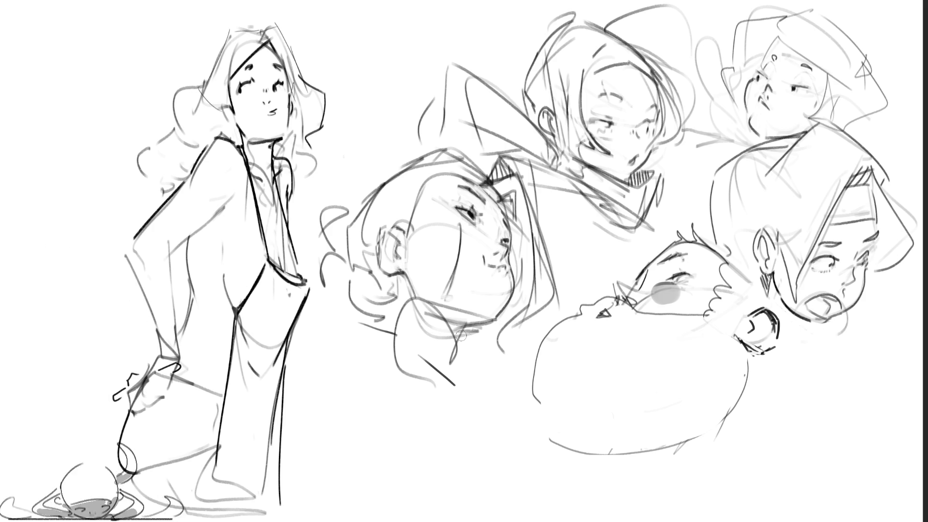
Redraw the centre head's neck line as a lighter, softened grey stroke
{"action": "left_click_drag", "start_coordinate": [461, 335], "coordinate": [511, 301]}
{"action": "key", "text": "ctrl+z"}
{"action": "left_click_drag", "start_coordinate": [435, 304], "coordinate": [493, 304]}
{"action": "mouse_move", "coordinate": [433, 292]}
{"action": "left_mouse_down"}
{"action": "mouse_move", "coordinate": [485, 329]}
{"action": "mouse_move", "coordinate": [479, 317]}
{"action": "mouse_move", "coordinate": [444, 314]}
{"action": "mouse_move", "coordinate": [492, 308]}
{"action": "mouse_move", "coordinate": [489, 326]}
{"action": "mouse_move", "coordinate": [463, 329]}
{"action": "mouse_move", "coordinate": [490, 316]}
{"action": "mouse_move", "coordinate": [463, 333]}
{"action": "mouse_move", "coordinate": [436, 310]}
{"action": "mouse_move", "coordinate": [423, 334]}
{"action": "mouse_move", "coordinate": [409, 299]}
{"action": "mouse_move", "coordinate": [429, 310]}
{"action": "mouse_move", "coordinate": [435, 326]}
{"action": "mouse_move", "coordinate": [444, 314]}
{"action": "mouse_move", "coordinate": [484, 310]}
{"action": "mouse_move", "coordinate": [464, 333]}
{"action": "left_mouse_up"}
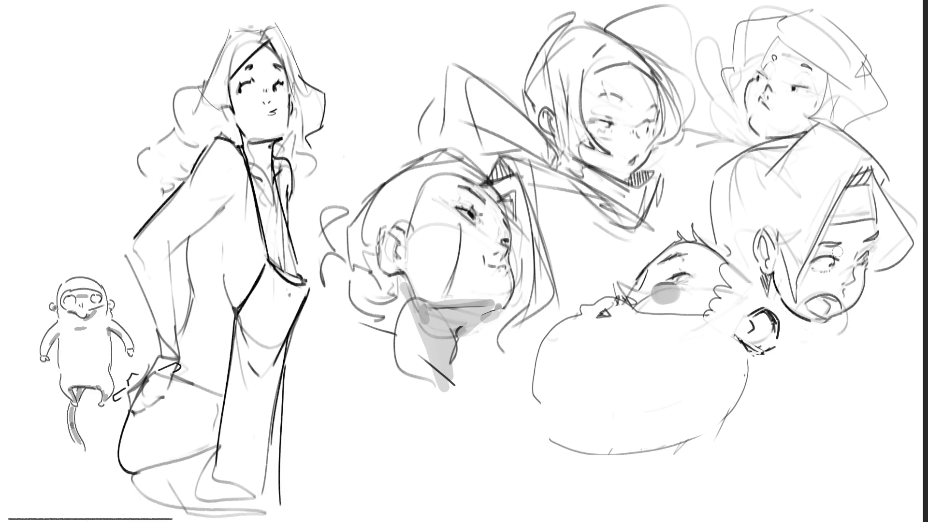
Shade the lower-right face's cheek, mouth and headband in grey
{"action": "left_click_drag", "start_coordinate": [842, 254], "coordinate": [865, 247]}
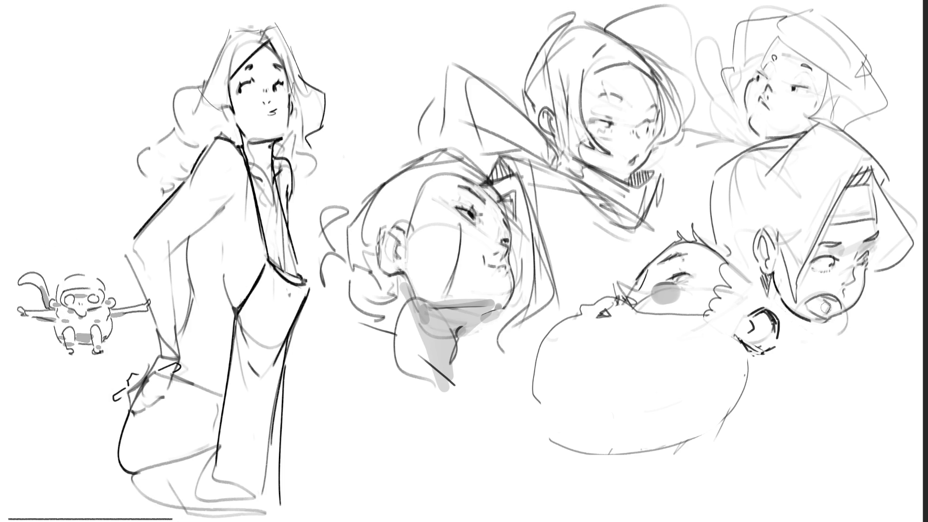
{"action": "mouse_move", "coordinate": [826, 300]}
{"action": "left_mouse_down"}
{"action": "mouse_move", "coordinate": [815, 310]}
{"action": "mouse_move", "coordinate": [841, 298]}
{"action": "left_mouse_up"}
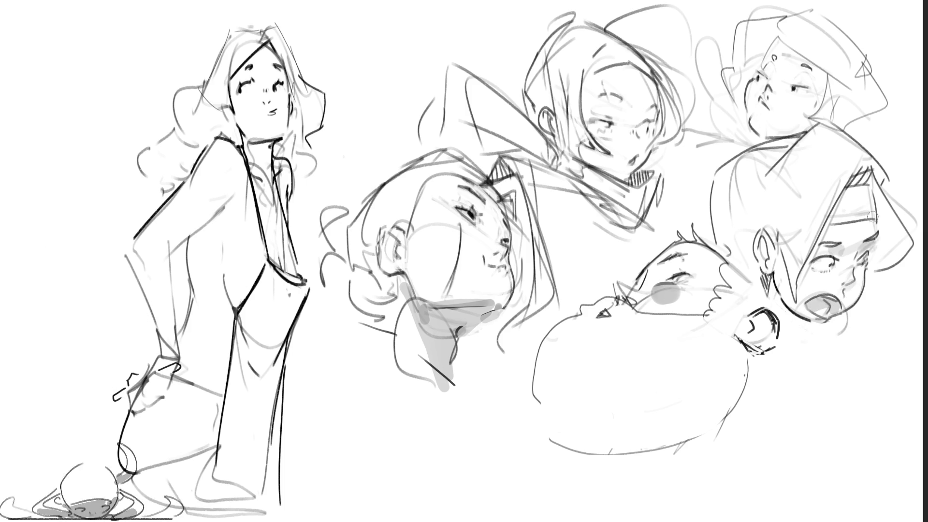
{"action": "mouse_move", "coordinate": [870, 171]}
{"action": "left_mouse_down"}
{"action": "mouse_move", "coordinate": [843, 193]}
{"action": "mouse_move", "coordinate": [867, 182]}
{"action": "mouse_move", "coordinate": [885, 227]}
{"action": "mouse_move", "coordinate": [878, 256]}
{"action": "mouse_move", "coordinate": [889, 218]}
{"action": "mouse_move", "coordinate": [888, 261]}
{"action": "left_mouse_up"}
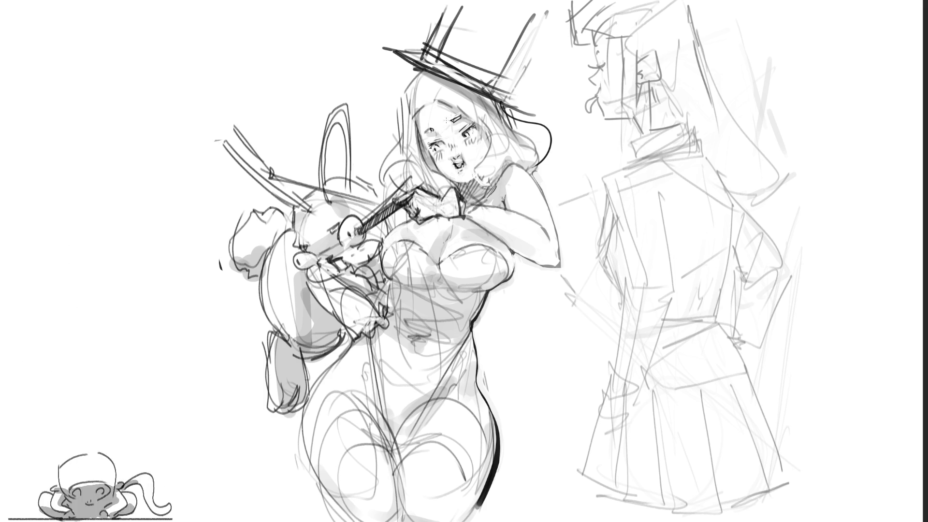
Ink a short line along the top-hatted girl's hairline
{"action": "left_click_drag", "start_coordinate": [434, 102], "coordinate": [462, 115]}
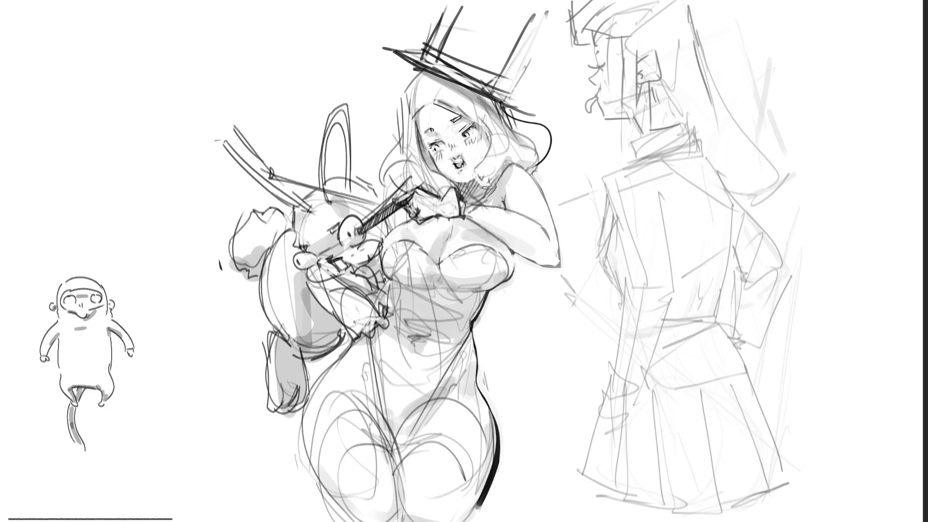
Remove the hairline stroke, try a hip line, then darken the right profile's face and eye
{"action": "key", "text": "ctrl+z"}
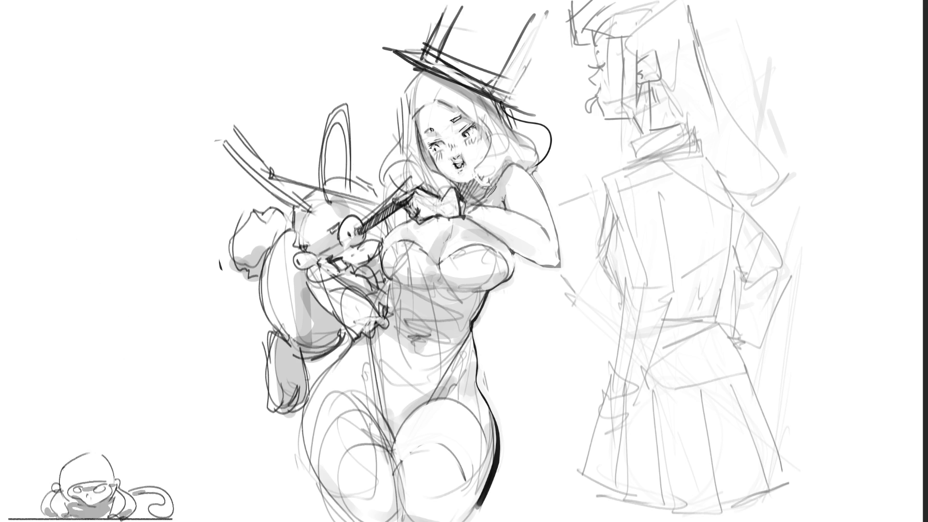
{"action": "mouse_move", "coordinate": [454, 401]}
{"action": "left_mouse_down"}
{"action": "mouse_move", "coordinate": [477, 405]}
{"action": "mouse_move", "coordinate": [485, 414]}
{"action": "mouse_move", "coordinate": [477, 408]}
{"action": "mouse_move", "coordinate": [477, 417]}
{"action": "left_mouse_up"}
{"action": "key", "text": "ctrl+z"}
{"action": "key", "text": "ctrl+z"}
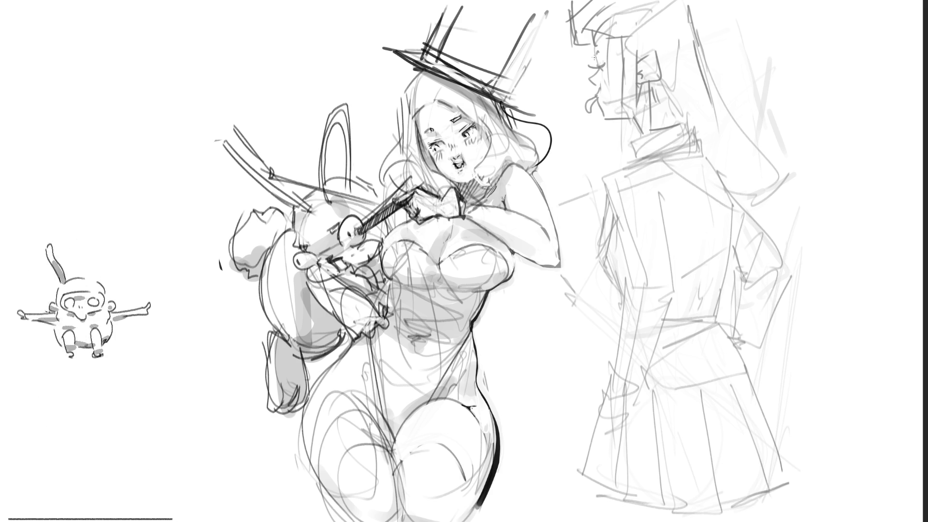
{"action": "left_click_drag", "start_coordinate": [592, 44], "coordinate": [597, 65]}
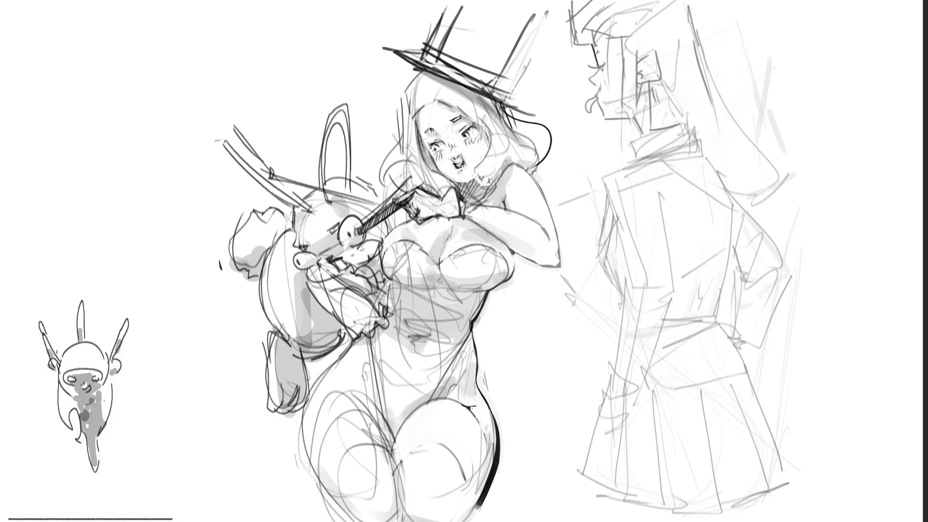
{"action": "left_click_drag", "start_coordinate": [599, 54], "coordinate": [608, 118]}
Ink the profile head's lower face, chin, forehead and ear
{"action": "left_click_drag", "start_coordinate": [599, 80], "coordinate": [629, 119]}
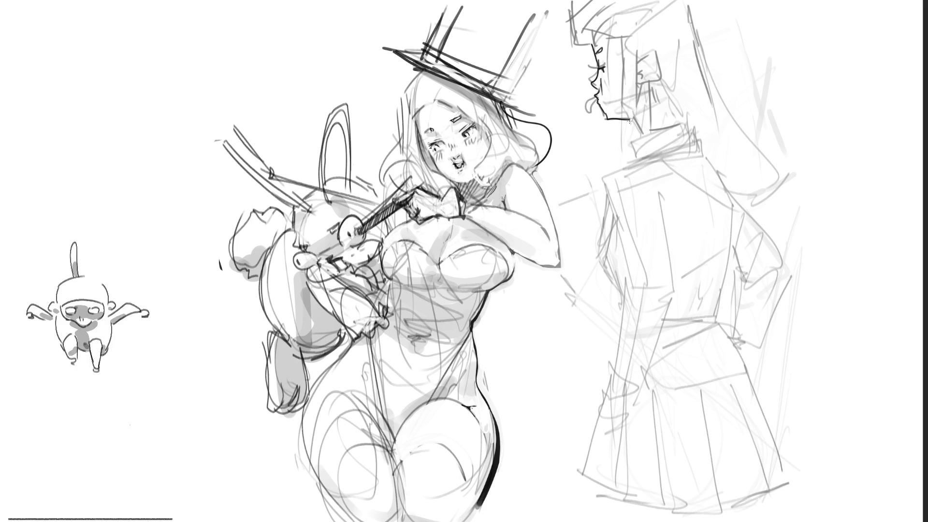
{"action": "left_click_drag", "start_coordinate": [620, 118], "coordinate": [639, 130]}
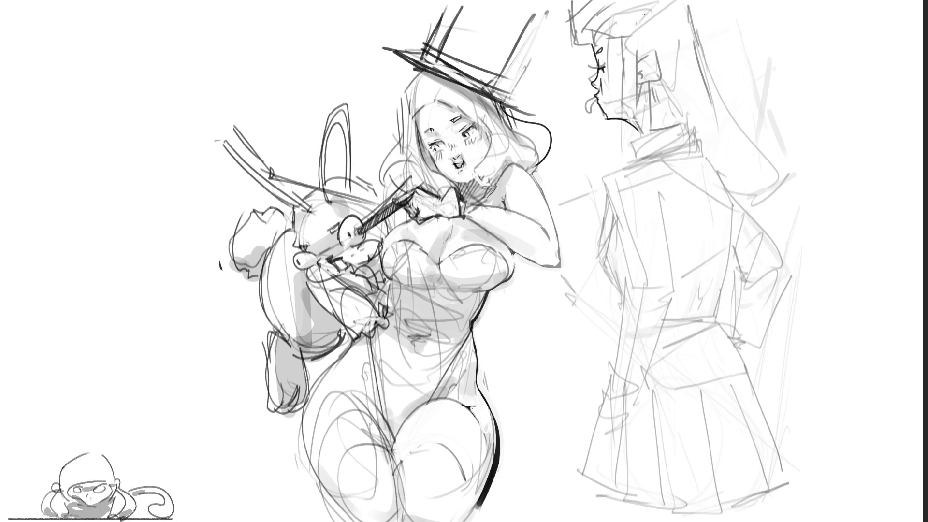
{"action": "mouse_move", "coordinate": [589, 28]}
{"action": "left_mouse_down"}
{"action": "mouse_move", "coordinate": [594, 48]}
{"action": "mouse_move", "coordinate": [613, 5]}
{"action": "left_mouse_up"}
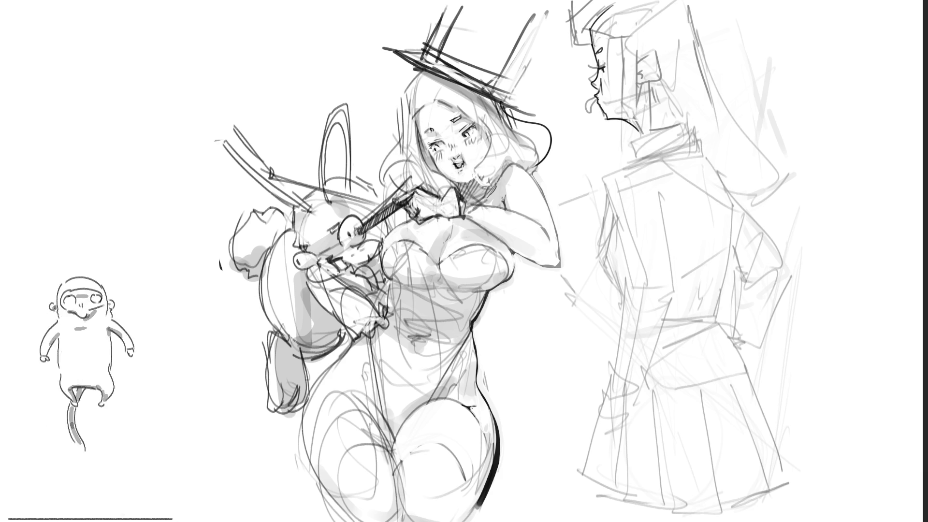
{"action": "mouse_move", "coordinate": [645, 52]}
{"action": "left_mouse_down"}
{"action": "mouse_move", "coordinate": [635, 68]}
{"action": "mouse_move", "coordinate": [650, 80]}
{"action": "mouse_move", "coordinate": [639, 83]}
{"action": "left_mouse_up"}
{"action": "mouse_move", "coordinate": [639, 81]}
{"action": "left_mouse_down"}
{"action": "mouse_move", "coordinate": [652, 86]}
{"action": "mouse_move", "coordinate": [634, 106]}
{"action": "mouse_move", "coordinate": [637, 122]}
{"action": "left_mouse_up"}
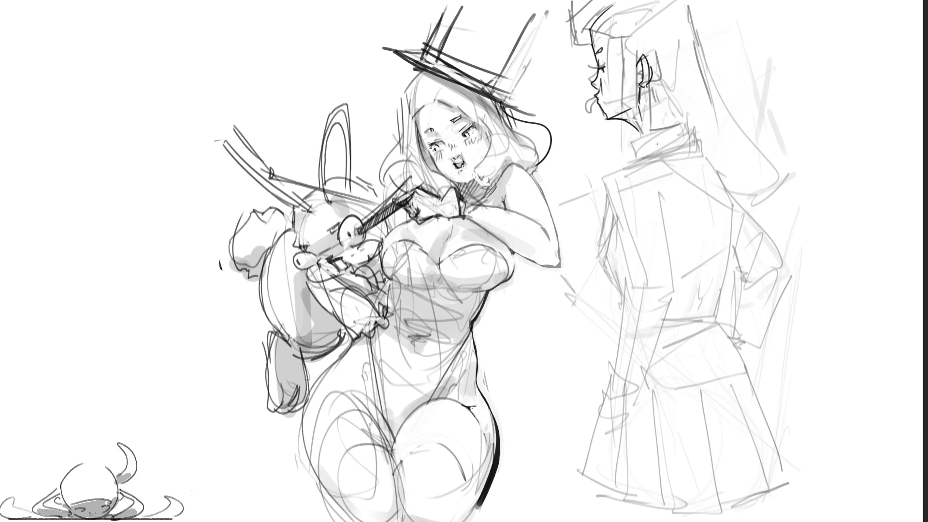
Redraw the back of the neck and ink the jaw, hairline and back-of-head curve
{"action": "key", "text": "ctrl+z"}
{"action": "left_click_drag", "start_coordinate": [650, 80], "coordinate": [686, 128]}
{"action": "key", "text": "ctrl+z"}
{"action": "key", "text": "ctrl+z"}
{"action": "left_click_drag", "start_coordinate": [660, 90], "coordinate": [682, 134]}
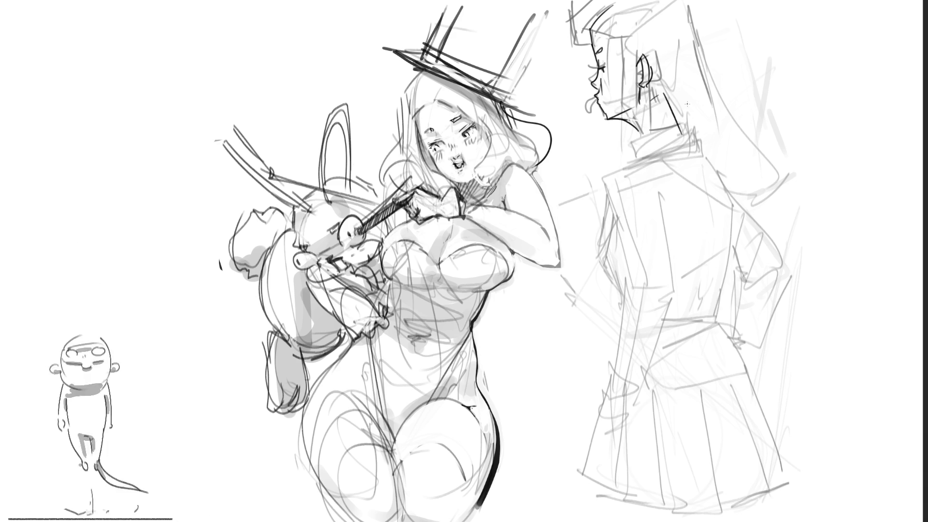
{"action": "left_click_drag", "start_coordinate": [651, 99], "coordinate": [682, 80]}
{"action": "left_click_drag", "start_coordinate": [616, 8], "coordinate": [596, 28]}
{"action": "mouse_move", "coordinate": [665, 6]}
{"action": "left_mouse_down"}
{"action": "mouse_move", "coordinate": [692, 39]}
{"action": "mouse_move", "coordinate": [666, 99]}
{"action": "left_mouse_up"}
{"action": "left_click_drag", "start_coordinate": [667, 93], "coordinate": [682, 133]}
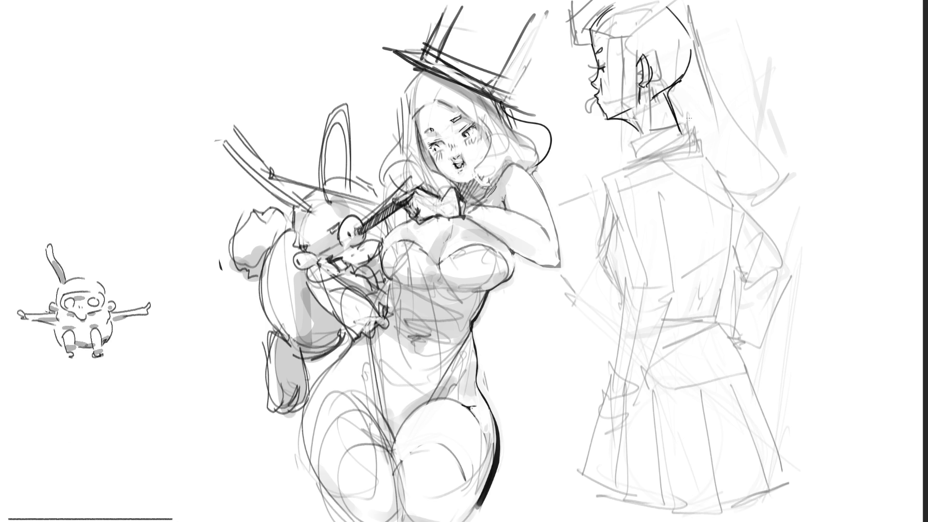
Sharpen the jaw corner below the ear and hatch shading along the jaw and ear
{"action": "mouse_move", "coordinate": [670, 83]}
{"action": "left_mouse_down"}
{"action": "mouse_move", "coordinate": [662, 96]}
{"action": "mouse_move", "coordinate": [679, 83]}
{"action": "mouse_move", "coordinate": [653, 99]}
{"action": "left_mouse_up"}
{"action": "left_click_drag", "start_coordinate": [670, 85], "coordinate": [679, 102]}
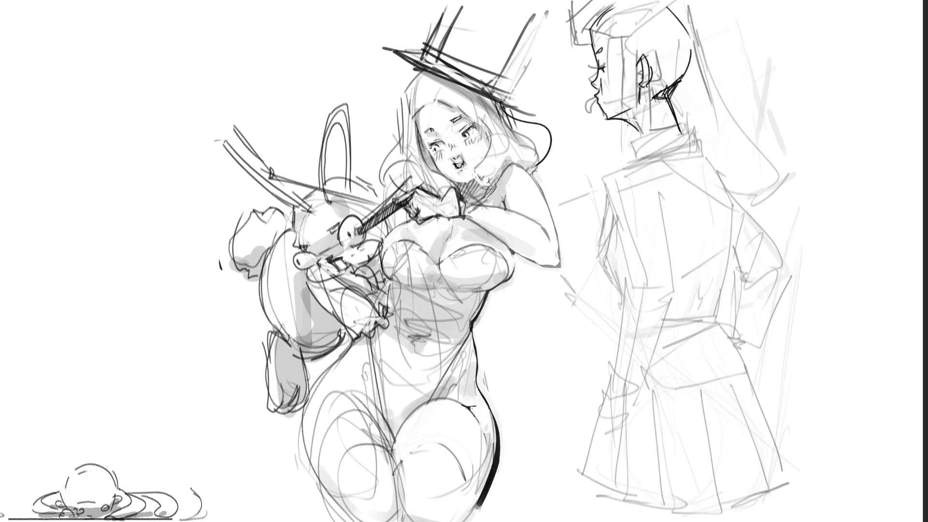
{"action": "left_click_drag", "start_coordinate": [616, 113], "coordinate": [633, 124]}
{"action": "left_click_drag", "start_coordinate": [640, 85], "coordinate": [648, 104]}
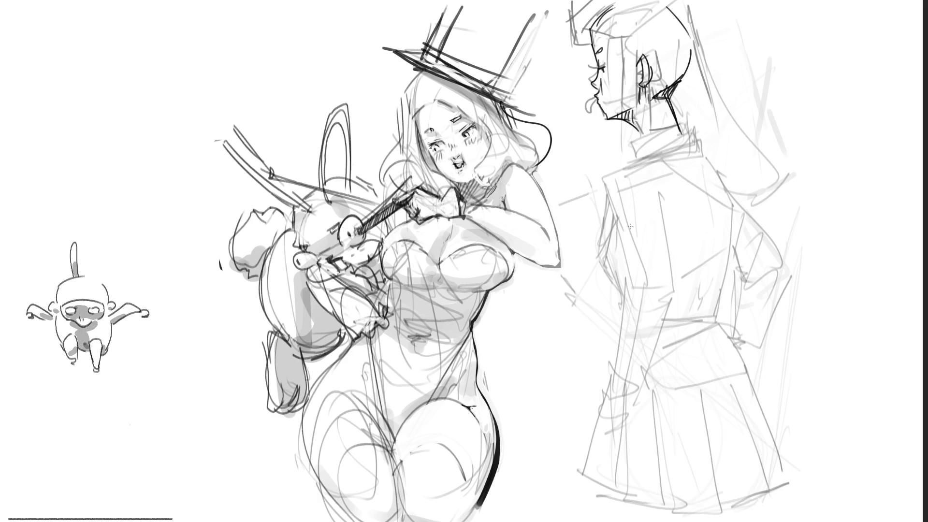
Ink the right figure's collar, shoulder line and the front edge of the jacket
{"action": "mouse_move", "coordinate": [630, 133]}
{"action": "left_mouse_down"}
{"action": "mouse_move", "coordinate": [637, 152]}
{"action": "mouse_move", "coordinate": [674, 122]}
{"action": "mouse_move", "coordinate": [692, 143]}
{"action": "mouse_move", "coordinate": [601, 181]}
{"action": "left_mouse_up"}
{"action": "mouse_move", "coordinate": [642, 153]}
{"action": "left_mouse_down"}
{"action": "mouse_move", "coordinate": [671, 161]}
{"action": "mouse_move", "coordinate": [605, 183]}
{"action": "mouse_move", "coordinate": [687, 141]}
{"action": "left_mouse_up"}
{"action": "key", "text": "ctrl+z"}
{"action": "mouse_move", "coordinate": [695, 143]}
{"action": "left_mouse_down"}
{"action": "mouse_move", "coordinate": [701, 154]}
{"action": "mouse_move", "coordinate": [664, 161]}
{"action": "left_mouse_up"}
{"action": "mouse_move", "coordinate": [705, 137]}
{"action": "left_mouse_down"}
{"action": "mouse_move", "coordinate": [701, 150]}
{"action": "mouse_move", "coordinate": [742, 196]}
{"action": "left_mouse_up"}
{"action": "mouse_move", "coordinate": [603, 183]}
{"action": "left_mouse_down"}
{"action": "mouse_move", "coordinate": [643, 299]}
{"action": "mouse_move", "coordinate": [787, 221]}
{"action": "left_mouse_up"}
{"action": "left_click_drag", "start_coordinate": [723, 180], "coordinate": [793, 220]}
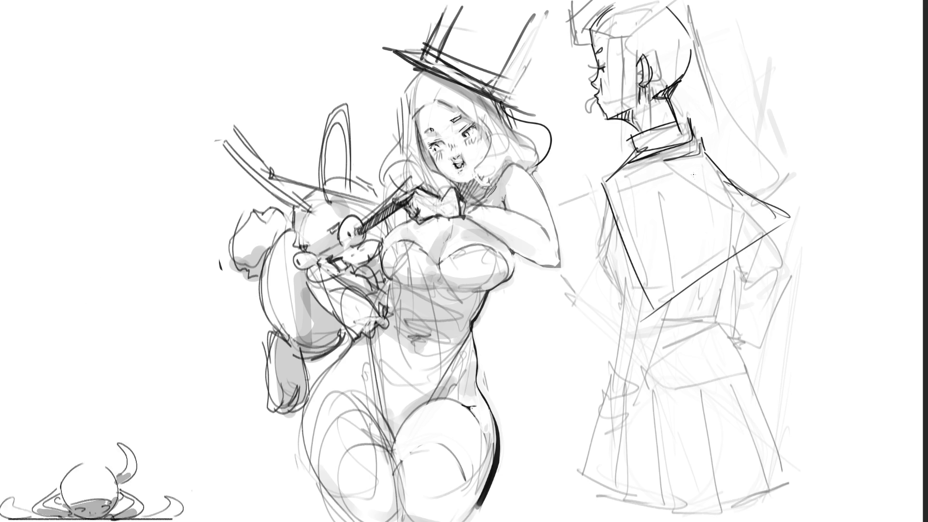
Draw the jacket's near-vertical lines and the curve along the figure's left side
{"action": "left_click_drag", "start_coordinate": [608, 203], "coordinate": [621, 299]}
{"action": "key", "text": "ctrl+z"}
{"action": "left_click_drag", "start_coordinate": [610, 213], "coordinate": [613, 296]}
{"action": "left_click_drag", "start_coordinate": [621, 227], "coordinate": [606, 305]}
{"action": "mouse_move", "coordinate": [609, 204]}
{"action": "left_mouse_down"}
{"action": "mouse_move", "coordinate": [599, 294]}
{"action": "mouse_move", "coordinate": [608, 220]}
{"action": "mouse_move", "coordinate": [591, 285]}
{"action": "mouse_move", "coordinate": [604, 297]}
{"action": "left_mouse_up"}
{"action": "key", "text": "ctrl+z"}
{"action": "key", "text": "ctrl+z"}
{"action": "mouse_move", "coordinate": [597, 228]}
{"action": "left_mouse_down"}
{"action": "mouse_move", "coordinate": [580, 242]}
{"action": "mouse_move", "coordinate": [608, 303]}
{"action": "left_mouse_up"}
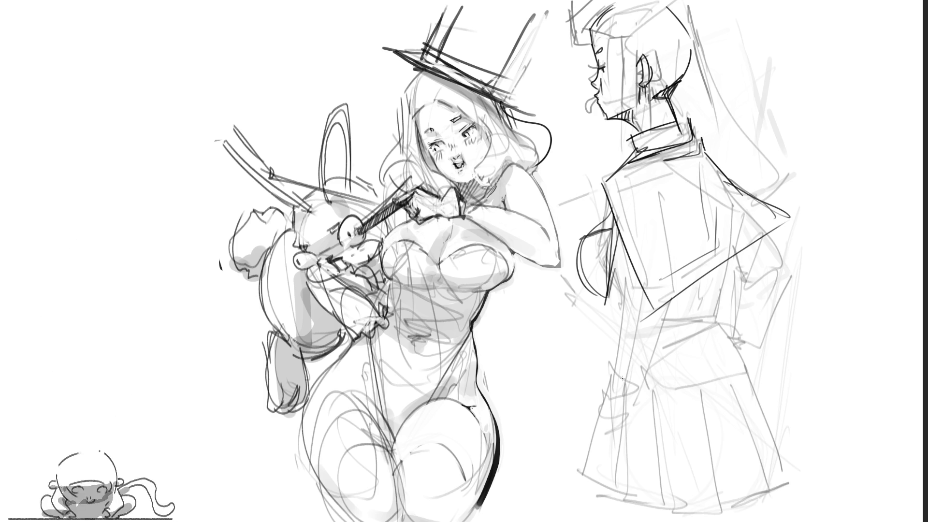
Outline the cape and sketch diagonal lines and a large arc across the body
{"action": "mouse_move", "coordinate": [608, 183]}
{"action": "left_mouse_down"}
{"action": "mouse_move", "coordinate": [614, 227]}
{"action": "mouse_move", "coordinate": [740, 264]}
{"action": "mouse_move", "coordinate": [829, 238]}
{"action": "mouse_move", "coordinate": [817, 214]}
{"action": "mouse_move", "coordinate": [702, 149]}
{"action": "mouse_move", "coordinate": [783, 220]}
{"action": "left_mouse_up"}
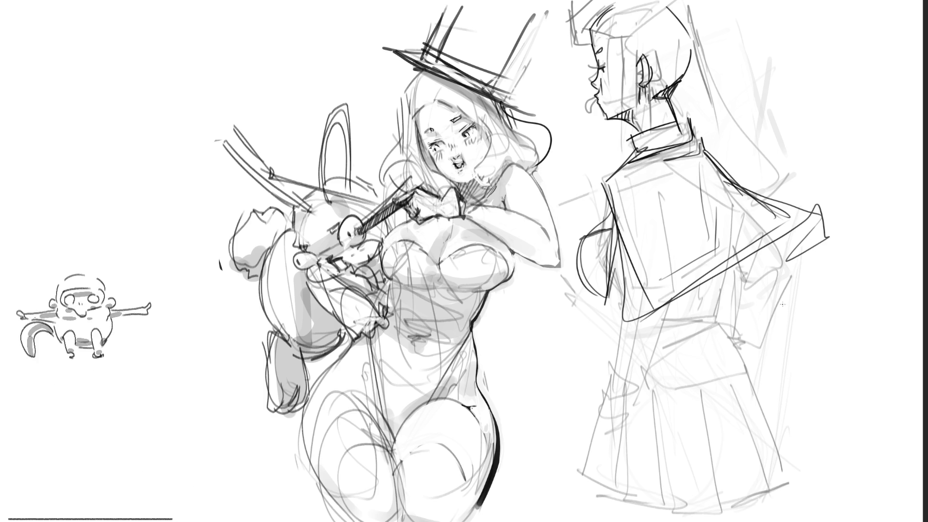
{"action": "mouse_move", "coordinate": [616, 198]}
{"action": "left_mouse_down"}
{"action": "mouse_move", "coordinate": [568, 243]}
{"action": "mouse_move", "coordinate": [580, 247]}
{"action": "mouse_move", "coordinate": [561, 342]}
{"action": "left_mouse_up"}
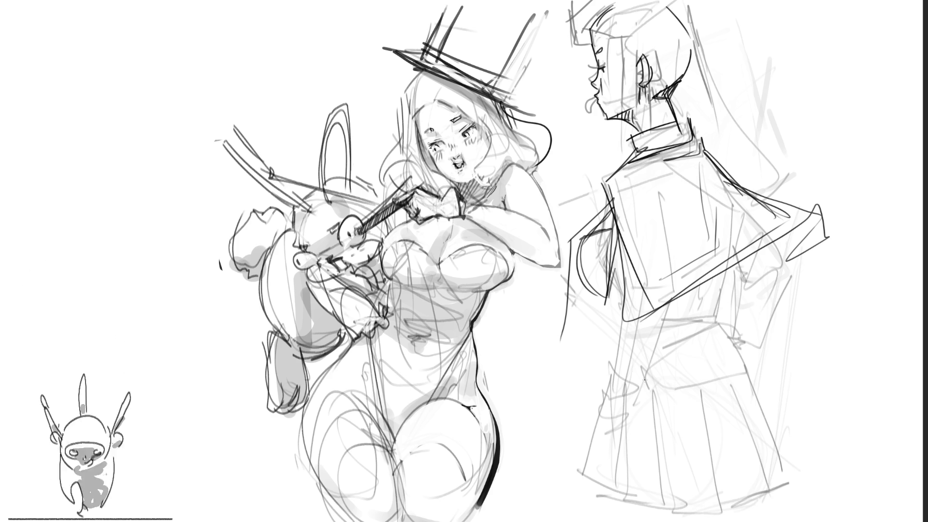
{"action": "left_click_drag", "start_coordinate": [607, 306], "coordinate": [738, 240]}
{"action": "left_click_drag", "start_coordinate": [616, 223], "coordinate": [677, 346]}
{"action": "left_click_drag", "start_coordinate": [633, 315], "coordinate": [733, 188]}
{"action": "left_click_drag", "start_coordinate": [701, 160], "coordinate": [733, 313]}
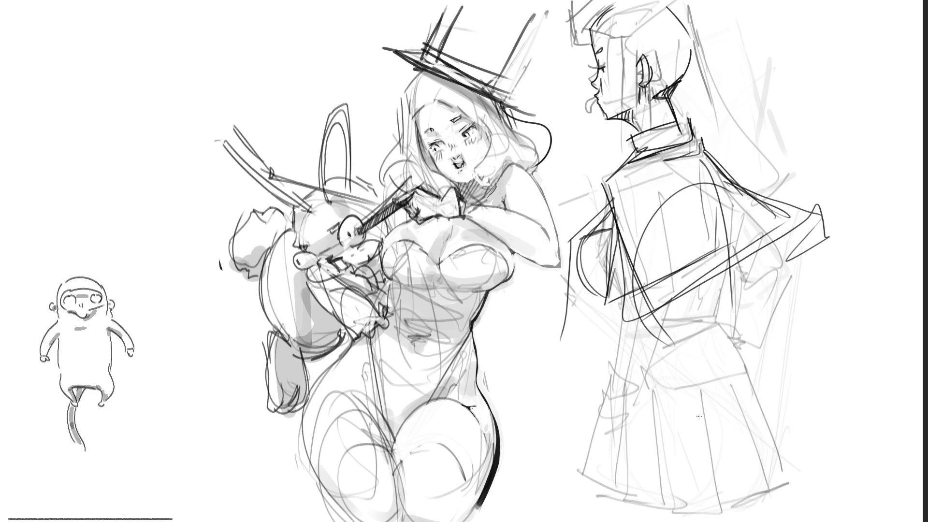
Rough in looping curves and small strokes over the figure's lower body
{"action": "mouse_move", "coordinate": [650, 344]}
{"action": "left_mouse_down"}
{"action": "mouse_move", "coordinate": [719, 300]}
{"action": "mouse_move", "coordinate": [703, 464]}
{"action": "mouse_move", "coordinate": [629, 340]}
{"action": "mouse_move", "coordinate": [575, 490]}
{"action": "left_mouse_up"}
{"action": "left_click_drag", "start_coordinate": [682, 521], "coordinate": [771, 422]}
{"action": "left_click_drag", "start_coordinate": [625, 341], "coordinate": [610, 363]}
{"action": "left_click_drag", "start_coordinate": [546, 454], "coordinate": [575, 516]}
{"action": "left_click_drag", "start_coordinate": [656, 513], "coordinate": [703, 476]}
{"action": "mouse_move", "coordinate": [642, 428]}
{"action": "left_mouse_down"}
{"action": "mouse_move", "coordinate": [616, 420]}
{"action": "mouse_move", "coordinate": [664, 469]}
{"action": "mouse_move", "coordinate": [590, 464]}
{"action": "mouse_move", "coordinate": [741, 396]}
{"action": "mouse_move", "coordinate": [763, 368]}
{"action": "mouse_move", "coordinate": [795, 278]}
{"action": "mouse_move", "coordinate": [769, 362]}
{"action": "left_mouse_up"}
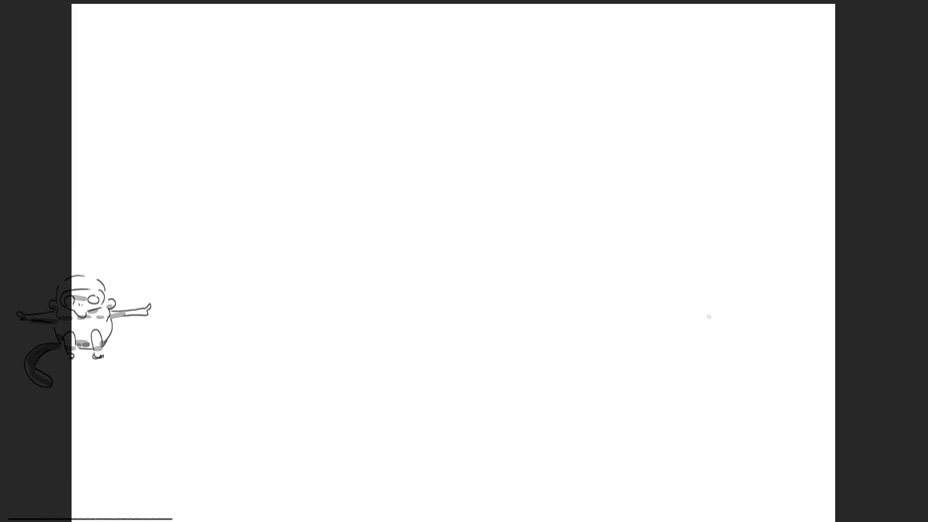
Zoom out and use the Crop tool to extend the canvas past its lower-right edges
{"action": "key", "text": "ctrl+minus"}
{"action": "key", "text": "ctrl+minus"}
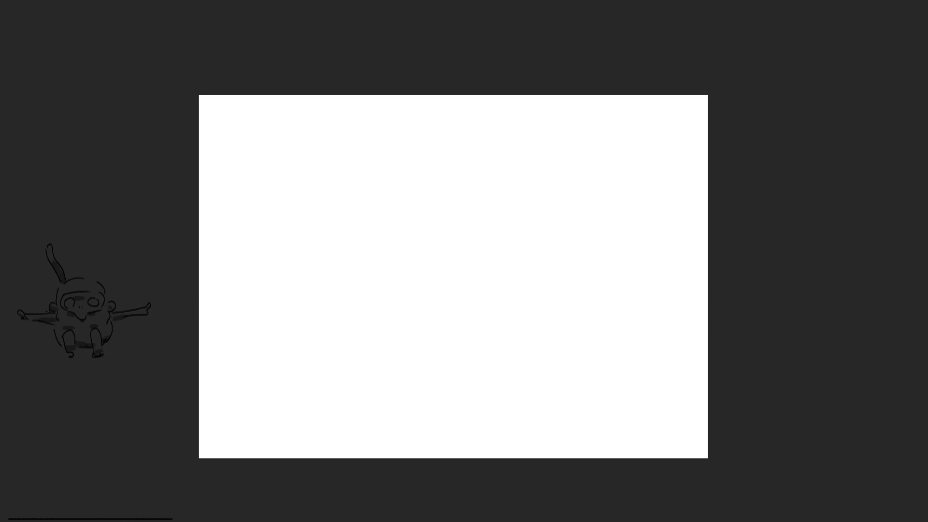
{"action": "key", "text": "c"}
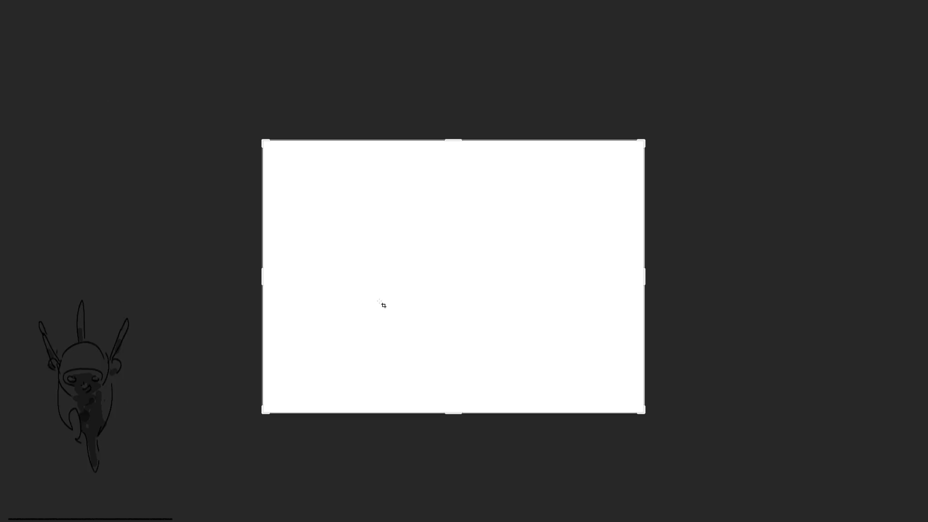
{"action": "mouse_move", "coordinate": [648, 415]}
{"action": "left_mouse_down"}
{"action": "mouse_move", "coordinate": [676, 437]}
{"action": "mouse_move", "coordinate": [920, 521]}
{"action": "left_mouse_up"}
{"action": "key", "text": "Return"}
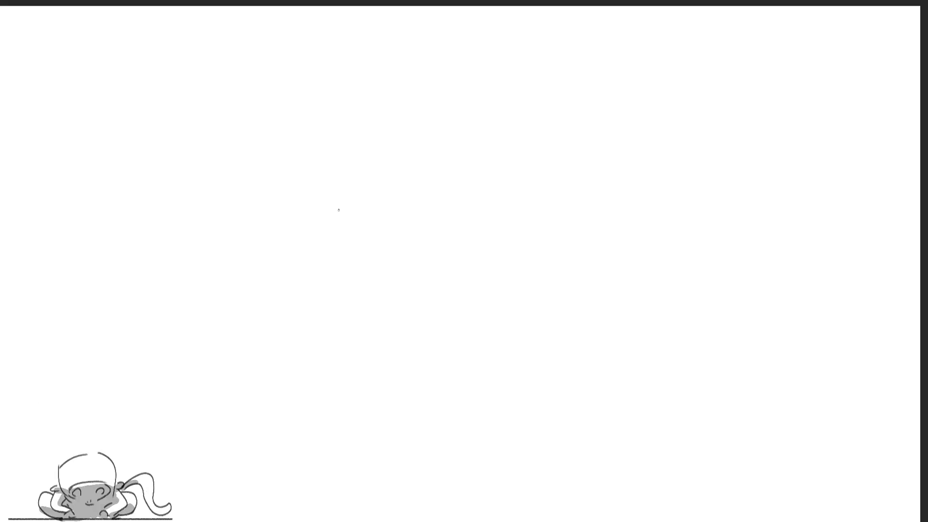
Sketch a small creature with a hooded head, an eye band and a mouth
{"action": "mouse_move", "coordinate": [730, 314]}
{"action": "left_mouse_down"}
{"action": "mouse_move", "coordinate": [731, 345]}
{"action": "mouse_move", "coordinate": [770, 319]}
{"action": "mouse_move", "coordinate": [736, 318]}
{"action": "mouse_move", "coordinate": [776, 317]}
{"action": "mouse_move", "coordinate": [727, 340]}
{"action": "mouse_move", "coordinate": [761, 344]}
{"action": "mouse_move", "coordinate": [769, 359]}
{"action": "mouse_move", "coordinate": [732, 357]}
{"action": "mouse_move", "coordinate": [770, 361]}
{"action": "mouse_move", "coordinate": [803, 346]}
{"action": "mouse_move", "coordinate": [779, 355]}
{"action": "left_mouse_up"}
{"action": "left_click", "coordinate": [749, 326]}
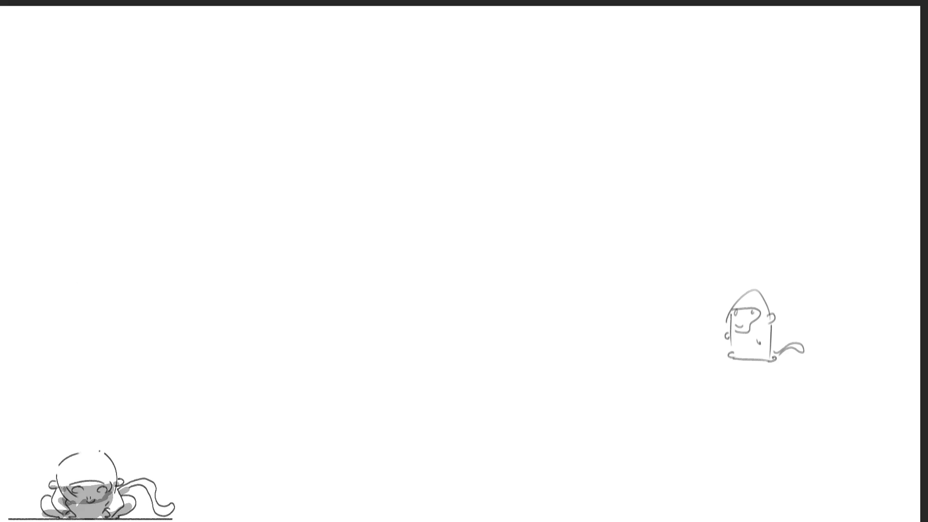
{"action": "mouse_move", "coordinate": [726, 311]}
{"action": "left_mouse_down"}
{"action": "mouse_move", "coordinate": [725, 336]}
{"action": "mouse_move", "coordinate": [767, 341]}
{"action": "left_mouse_up"}
{"action": "left_click_drag", "start_coordinate": [725, 320], "coordinate": [756, 324]}
{"action": "mouse_move", "coordinate": [749, 321]}
{"action": "left_mouse_down"}
{"action": "mouse_move", "coordinate": [755, 331]}
{"action": "mouse_move", "coordinate": [731, 332]}
{"action": "mouse_move", "coordinate": [767, 323]}
{"action": "mouse_move", "coordinate": [776, 346]}
{"action": "mouse_move", "coordinate": [731, 351]}
{"action": "mouse_move", "coordinate": [770, 360]}
{"action": "mouse_move", "coordinate": [770, 329]}
{"action": "mouse_move", "coordinate": [780, 348]}
{"action": "mouse_move", "coordinate": [787, 331]}
{"action": "mouse_move", "coordinate": [779, 360]}
{"action": "left_mouse_up"}
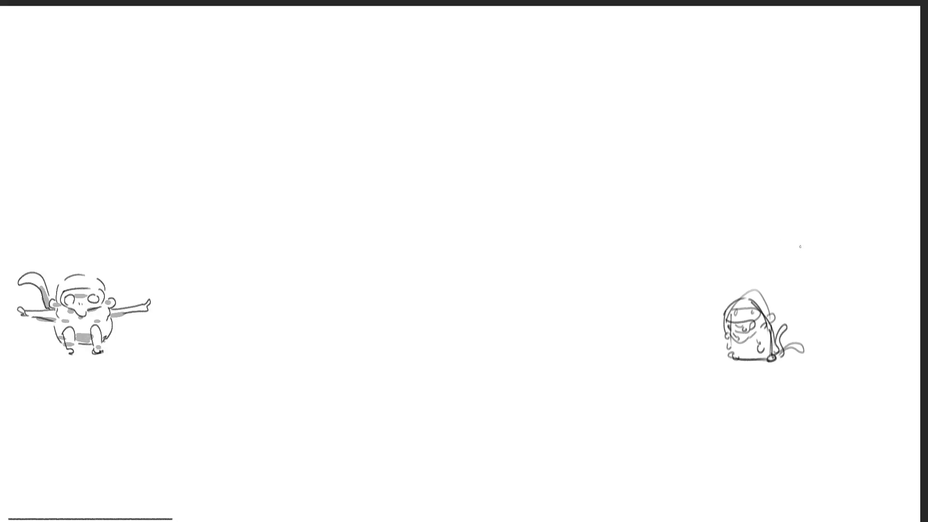
Redo the creature's tail, rework its head and face marks, and add tail curves and a base line
{"action": "key", "text": "ctrl+z"}
{"action": "mouse_move", "coordinate": [773, 352]}
{"action": "left_mouse_down"}
{"action": "mouse_move", "coordinate": [795, 330]}
{"action": "mouse_move", "coordinate": [779, 363]}
{"action": "left_mouse_up"}
{"action": "key", "text": "ctrl+z"}
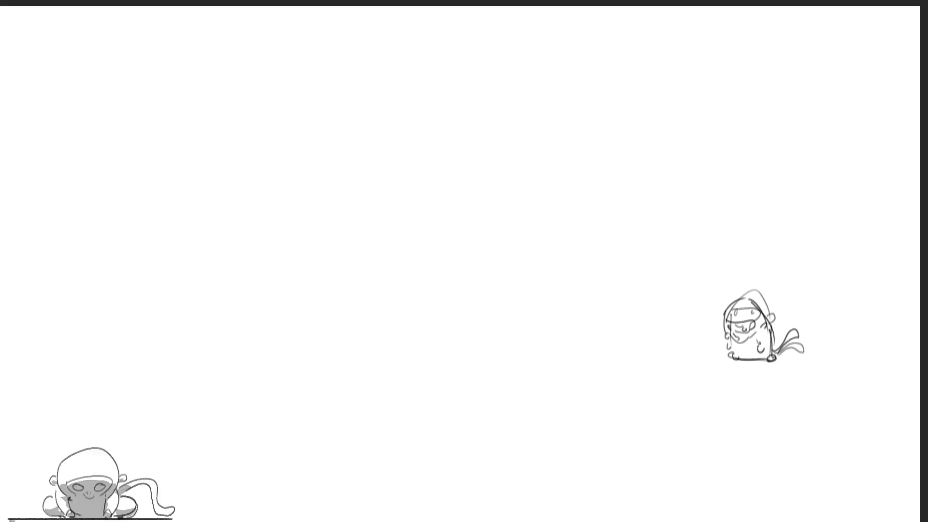
{"action": "mouse_move", "coordinate": [725, 338]}
{"action": "left_mouse_down"}
{"action": "mouse_move", "coordinate": [737, 305]}
{"action": "mouse_move", "coordinate": [764, 335]}
{"action": "mouse_move", "coordinate": [730, 334]}
{"action": "mouse_move", "coordinate": [743, 326]}
{"action": "left_mouse_up"}
{"action": "mouse_move", "coordinate": [744, 326]}
{"action": "left_mouse_down"}
{"action": "mouse_move", "coordinate": [749, 337]}
{"action": "mouse_move", "coordinate": [736, 336]}
{"action": "mouse_move", "coordinate": [744, 343]}
{"action": "left_mouse_up"}
{"action": "mouse_move", "coordinate": [742, 333]}
{"action": "left_mouse_down"}
{"action": "mouse_move", "coordinate": [758, 339]}
{"action": "mouse_move", "coordinate": [772, 329]}
{"action": "left_mouse_up"}
{"action": "mouse_move", "coordinate": [727, 342]}
{"action": "left_mouse_down"}
{"action": "mouse_move", "coordinate": [735, 356]}
{"action": "mouse_move", "coordinate": [759, 358]}
{"action": "mouse_move", "coordinate": [742, 359]}
{"action": "mouse_move", "coordinate": [773, 358]}
{"action": "left_mouse_up"}
{"action": "mouse_move", "coordinate": [771, 345]}
{"action": "left_mouse_down"}
{"action": "mouse_move", "coordinate": [772, 358]}
{"action": "mouse_move", "coordinate": [782, 319]}
{"action": "left_mouse_up"}
{"action": "left_click_drag", "start_coordinate": [776, 348], "coordinate": [788, 323]}
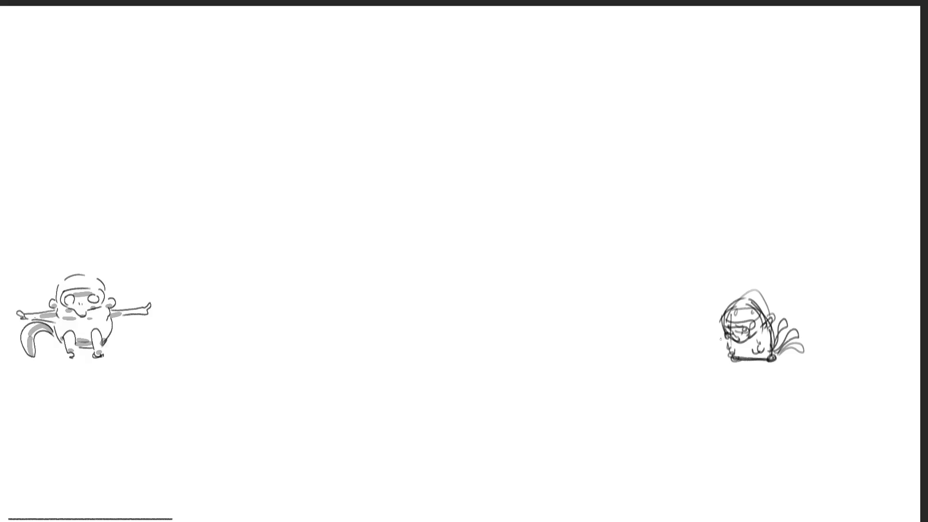
Scribble dark lines over the hooded creature and draw an arch above it
{"action": "left_click_drag", "start_coordinate": [757, 309], "coordinate": [771, 347]}
{"action": "mouse_move", "coordinate": [759, 321]}
{"action": "left_mouse_down"}
{"action": "mouse_move", "coordinate": [773, 299]}
{"action": "mouse_move", "coordinate": [763, 357]}
{"action": "mouse_move", "coordinate": [775, 359]}
{"action": "left_mouse_up"}
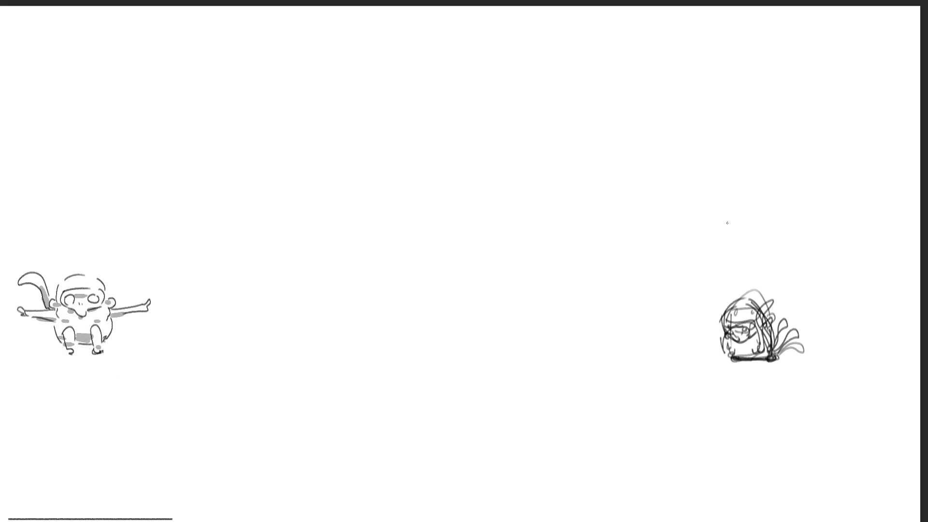
{"action": "mouse_move", "coordinate": [707, 194]}
{"action": "left_mouse_down"}
{"action": "mouse_move", "coordinate": [709, 145]}
{"action": "mouse_move", "coordinate": [745, 162]}
{"action": "mouse_move", "coordinate": [715, 140]}
{"action": "mouse_move", "coordinate": [727, 138]}
{"action": "mouse_move", "coordinate": [726, 155]}
{"action": "mouse_move", "coordinate": [700, 143]}
{"action": "mouse_move", "coordinate": [710, 167]}
{"action": "mouse_move", "coordinate": [754, 168]}
{"action": "mouse_move", "coordinate": [731, 222]}
{"action": "left_mouse_up"}
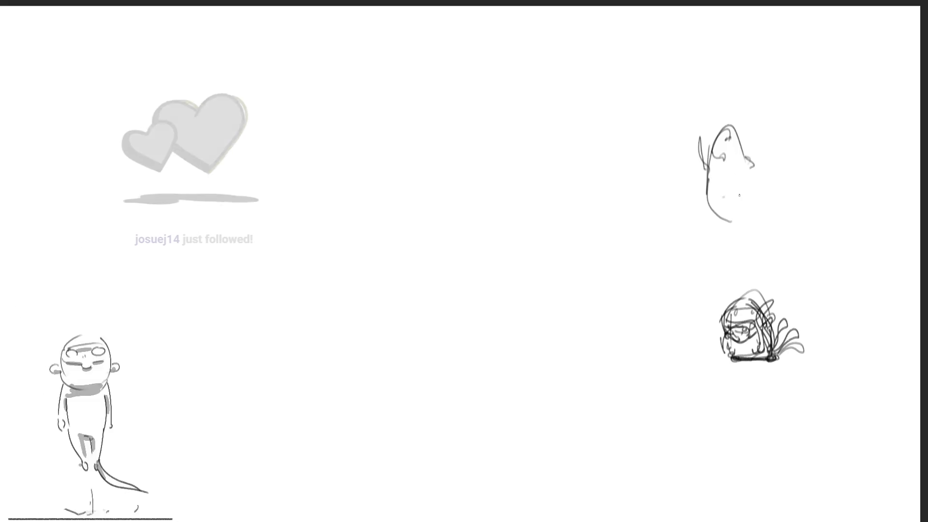
Add an inner curve and a long pointed tail to the arch, plus a small head stroke
{"action": "mouse_move", "coordinate": [729, 185]}
{"action": "left_mouse_down"}
{"action": "mouse_move", "coordinate": [742, 202]}
{"action": "mouse_move", "coordinate": [737, 241]}
{"action": "mouse_move", "coordinate": [750, 210]}
{"action": "mouse_move", "coordinate": [742, 252]}
{"action": "mouse_move", "coordinate": [751, 224]}
{"action": "left_mouse_up"}
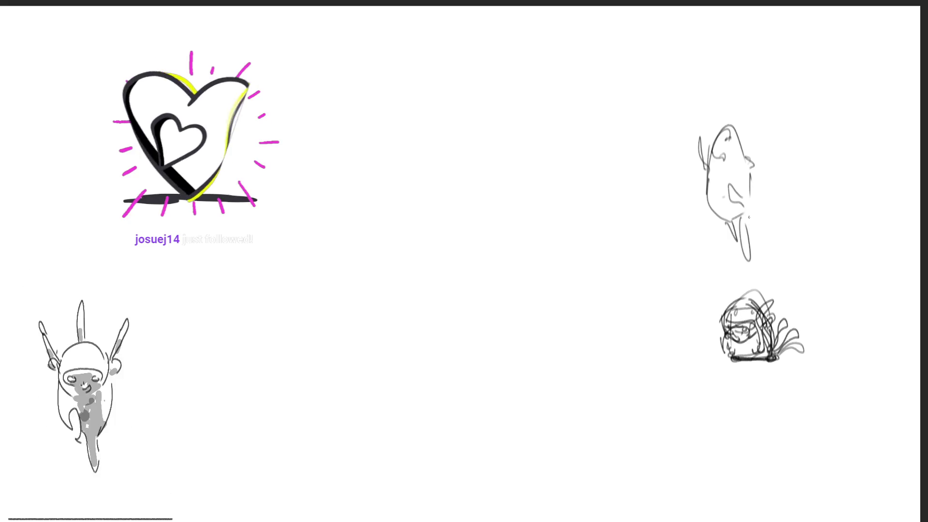
{"action": "key", "text": "ctrl+z"}
{"action": "left_click_drag", "start_coordinate": [742, 222], "coordinate": [755, 268]}
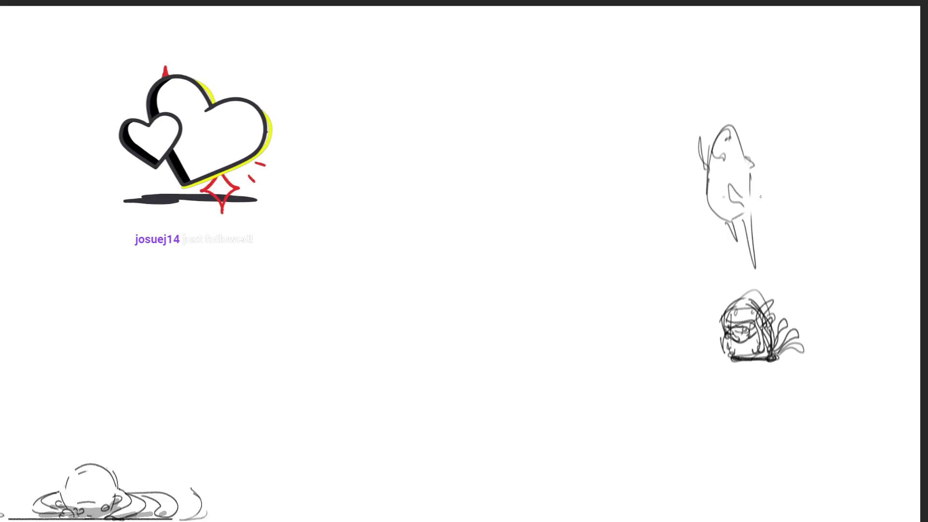
{"action": "left_click_drag", "start_coordinate": [741, 144], "coordinate": [747, 155]}
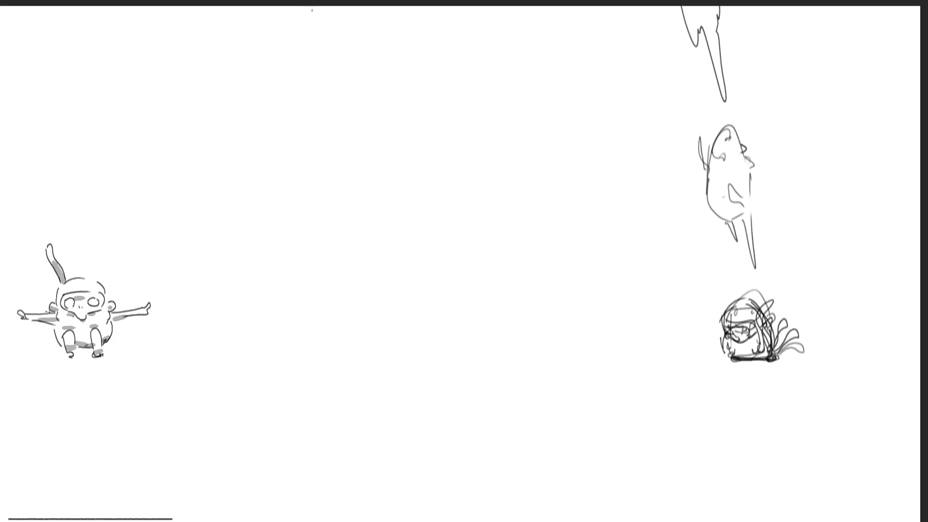
Draw a tall capsule loop with inner curves and long sides reaching down to a lobe
{"action": "left_click_drag", "start_coordinate": [312, 12], "coordinate": [299, 127]}
{"action": "mouse_move", "coordinate": [301, 41]}
{"action": "left_mouse_down"}
{"action": "mouse_move", "coordinate": [320, 29]}
{"action": "mouse_move", "coordinate": [315, 153]}
{"action": "mouse_move", "coordinate": [389, 50]}
{"action": "mouse_move", "coordinate": [456, 220]}
{"action": "left_mouse_up"}
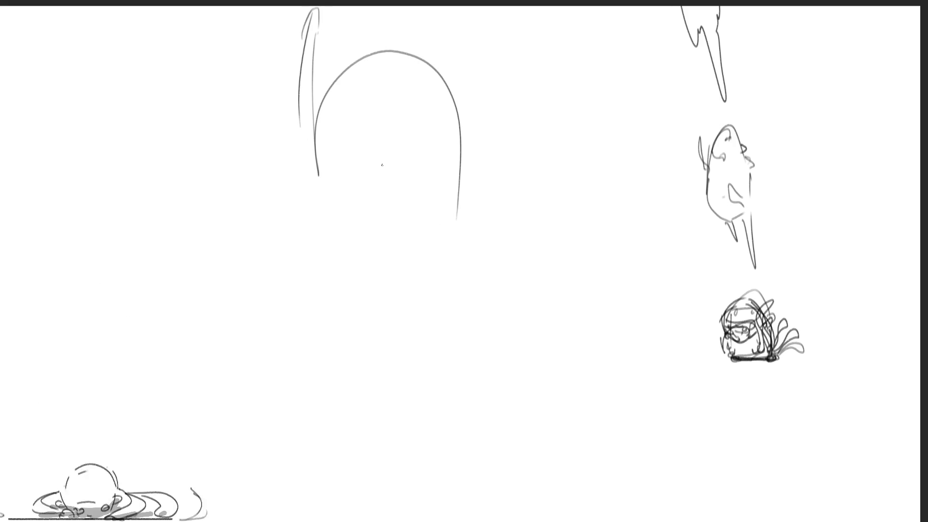
{"action": "left_click_drag", "start_coordinate": [327, 145], "coordinate": [349, 89]}
{"action": "mouse_move", "coordinate": [334, 128]}
{"action": "left_mouse_down"}
{"action": "mouse_move", "coordinate": [356, 99]}
{"action": "mouse_move", "coordinate": [425, 55]}
{"action": "mouse_move", "coordinate": [361, 99]}
{"action": "mouse_move", "coordinate": [414, 171]}
{"action": "mouse_move", "coordinate": [377, 145]}
{"action": "mouse_move", "coordinate": [370, 193]}
{"action": "mouse_move", "coordinate": [447, 155]}
{"action": "mouse_move", "coordinate": [478, 125]}
{"action": "left_mouse_up"}
{"action": "mouse_move", "coordinate": [337, 157]}
{"action": "left_mouse_down"}
{"action": "mouse_move", "coordinate": [307, 136]}
{"action": "mouse_move", "coordinate": [317, 165]}
{"action": "left_mouse_up"}
{"action": "mouse_move", "coordinate": [491, 11]}
{"action": "left_mouse_down"}
{"action": "mouse_move", "coordinate": [446, 213]}
{"action": "mouse_move", "coordinate": [353, 278]}
{"action": "mouse_move", "coordinate": [334, 320]}
{"action": "left_mouse_up"}
{"action": "mouse_move", "coordinate": [311, 186]}
{"action": "left_mouse_down"}
{"action": "mouse_move", "coordinate": [309, 278]}
{"action": "mouse_move", "coordinate": [358, 423]}
{"action": "mouse_move", "coordinate": [310, 335]}
{"action": "mouse_move", "coordinate": [367, 459]}
{"action": "left_mouse_up"}
Add a base squiggle, long right-side strokes, a swooping trail and loops over the jar's base
{"action": "left_click_drag", "start_coordinate": [338, 450], "coordinate": [435, 468]}
{"action": "left_click_drag", "start_coordinate": [467, 268], "coordinate": [466, 207]}
{"action": "mouse_move", "coordinate": [462, 205]}
{"action": "left_mouse_down"}
{"action": "mouse_move", "coordinate": [430, 463]}
{"action": "mouse_move", "coordinate": [472, 411]}
{"action": "left_mouse_up"}
{"action": "mouse_move", "coordinate": [463, 333]}
{"action": "left_mouse_down"}
{"action": "mouse_move", "coordinate": [508, 60]}
{"action": "mouse_move", "coordinate": [464, 330]}
{"action": "left_mouse_up"}
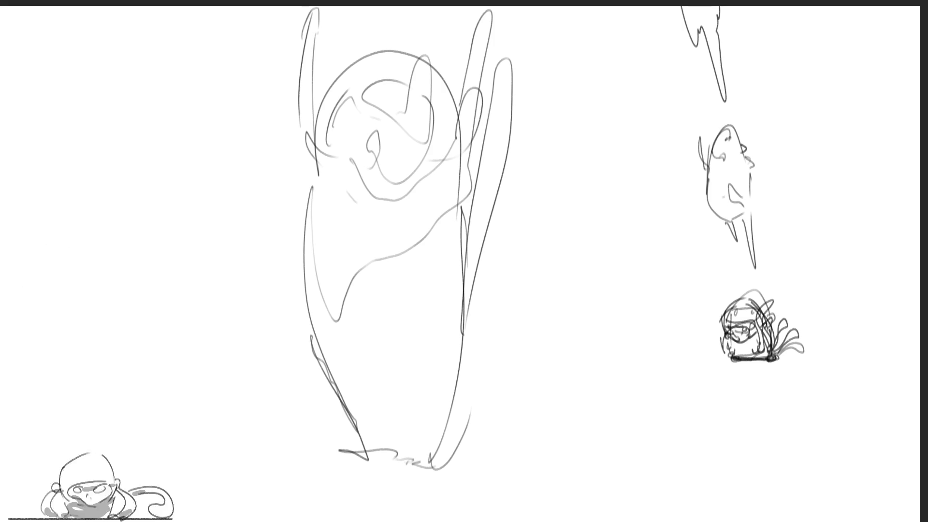
{"action": "mouse_move", "coordinate": [315, 392]}
{"action": "left_mouse_down"}
{"action": "mouse_move", "coordinate": [310, 249]}
{"action": "mouse_move", "coordinate": [334, 213]}
{"action": "mouse_move", "coordinate": [437, 387]}
{"action": "mouse_move", "coordinate": [323, 393]}
{"action": "mouse_move", "coordinate": [452, 339]}
{"action": "mouse_move", "coordinate": [409, 400]}
{"action": "mouse_move", "coordinate": [323, 411]}
{"action": "mouse_move", "coordinate": [291, 394]}
{"action": "mouse_move", "coordinate": [301, 464]}
{"action": "mouse_move", "coordinate": [285, 397]}
{"action": "mouse_move", "coordinate": [273, 141]}
{"action": "mouse_move", "coordinate": [458, 403]}
{"action": "mouse_move", "coordinate": [500, 415]}
{"action": "mouse_move", "coordinate": [476, 145]}
{"action": "mouse_move", "coordinate": [501, 452]}
{"action": "mouse_move", "coordinate": [323, 460]}
{"action": "left_mouse_up"}
{"action": "mouse_move", "coordinate": [428, 457]}
{"action": "left_mouse_down"}
{"action": "mouse_move", "coordinate": [512, 406]}
{"action": "mouse_move", "coordinate": [517, 454]}
{"action": "mouse_move", "coordinate": [510, 469]}
{"action": "mouse_move", "coordinate": [344, 427]}
{"action": "mouse_move", "coordinate": [486, 468]}
{"action": "mouse_move", "coordinate": [450, 232]}
{"action": "mouse_move", "coordinate": [460, 103]}
{"action": "left_mouse_up"}
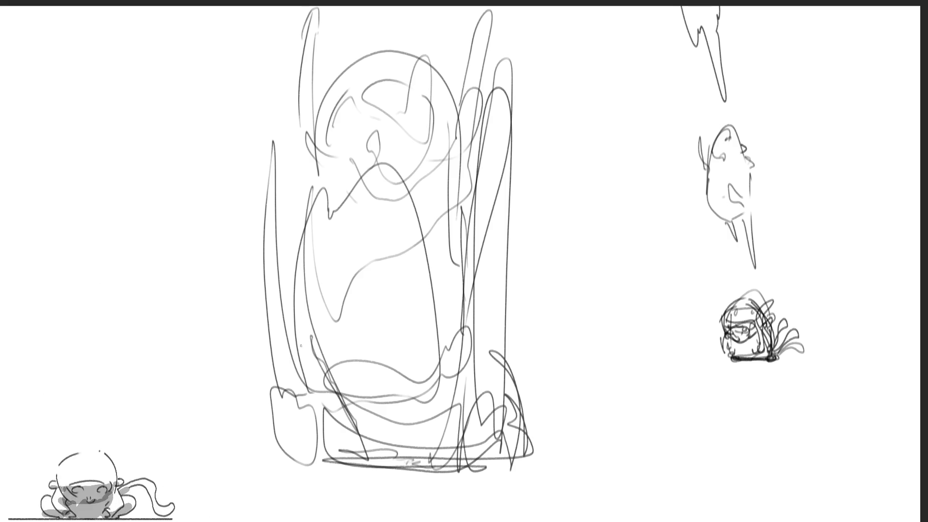
Sketch an ellipse and boxy base on the jar's lower part, plus a long loop on its right
{"action": "mouse_move", "coordinate": [321, 372]}
{"action": "left_mouse_down"}
{"action": "mouse_move", "coordinate": [467, 387]}
{"action": "mouse_move", "coordinate": [319, 404]}
{"action": "mouse_move", "coordinate": [450, 384]}
{"action": "mouse_move", "coordinate": [382, 402]}
{"action": "mouse_move", "coordinate": [424, 399]}
{"action": "left_mouse_up"}
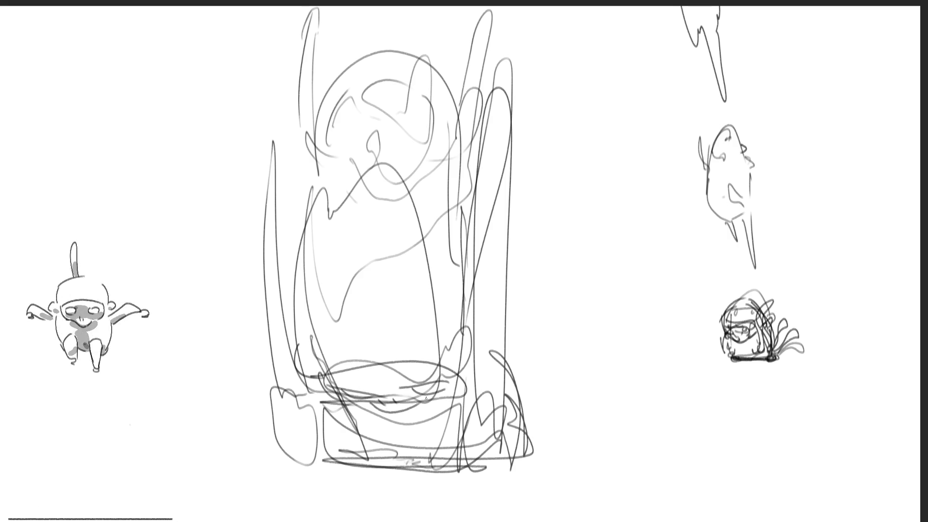
{"action": "mouse_move", "coordinate": [292, 423]}
{"action": "left_mouse_down"}
{"action": "mouse_move", "coordinate": [333, 409]}
{"action": "mouse_move", "coordinate": [333, 455]}
{"action": "mouse_move", "coordinate": [292, 454]}
{"action": "mouse_move", "coordinate": [331, 438]}
{"action": "mouse_move", "coordinate": [320, 455]}
{"action": "mouse_move", "coordinate": [327, 369]}
{"action": "left_mouse_up"}
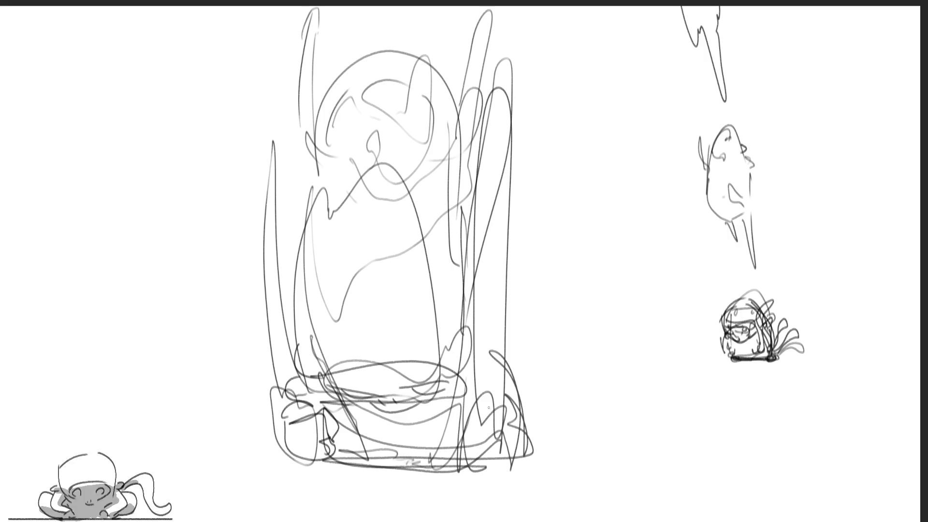
{"action": "mouse_move", "coordinate": [469, 410]}
{"action": "left_mouse_down"}
{"action": "mouse_move", "coordinate": [495, 406]}
{"action": "mouse_move", "coordinate": [459, 425]}
{"action": "mouse_move", "coordinate": [500, 411]}
{"action": "mouse_move", "coordinate": [474, 469]}
{"action": "left_mouse_up"}
{"action": "mouse_move", "coordinate": [464, 435]}
{"action": "left_mouse_down"}
{"action": "mouse_move", "coordinate": [498, 462]}
{"action": "mouse_move", "coordinate": [512, 459]}
{"action": "mouse_move", "coordinate": [481, 401]}
{"action": "mouse_move", "coordinate": [510, 410]}
{"action": "mouse_move", "coordinate": [525, 455]}
{"action": "mouse_move", "coordinate": [484, 467]}
{"action": "mouse_move", "coordinate": [338, 401]}
{"action": "mouse_move", "coordinate": [407, 448]}
{"action": "mouse_move", "coordinate": [321, 452]}
{"action": "mouse_move", "coordinate": [469, 455]}
{"action": "left_mouse_up"}
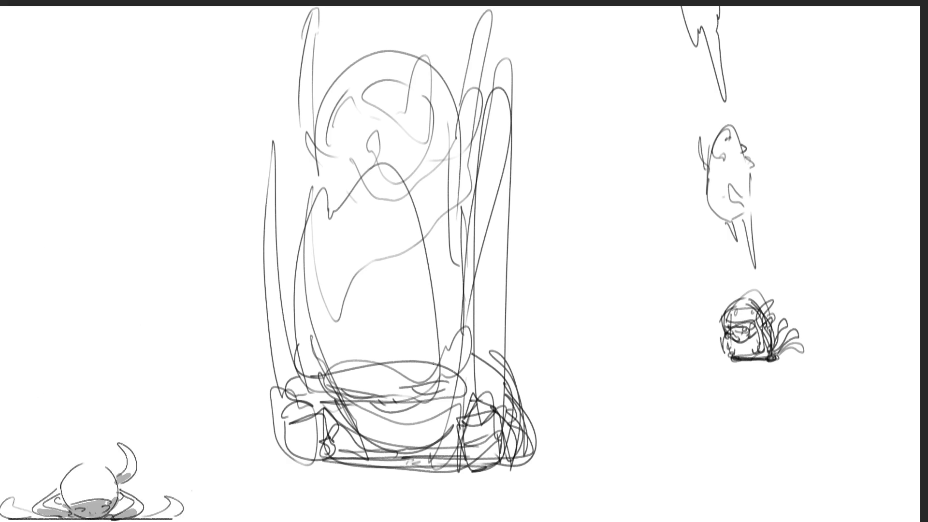
{"action": "mouse_move", "coordinate": [299, 347]}
{"action": "left_mouse_down"}
{"action": "mouse_move", "coordinate": [471, 325]}
{"action": "mouse_move", "coordinate": [476, 358]}
{"action": "mouse_move", "coordinate": [279, 353]}
{"action": "mouse_move", "coordinate": [296, 363]}
{"action": "left_mouse_up"}
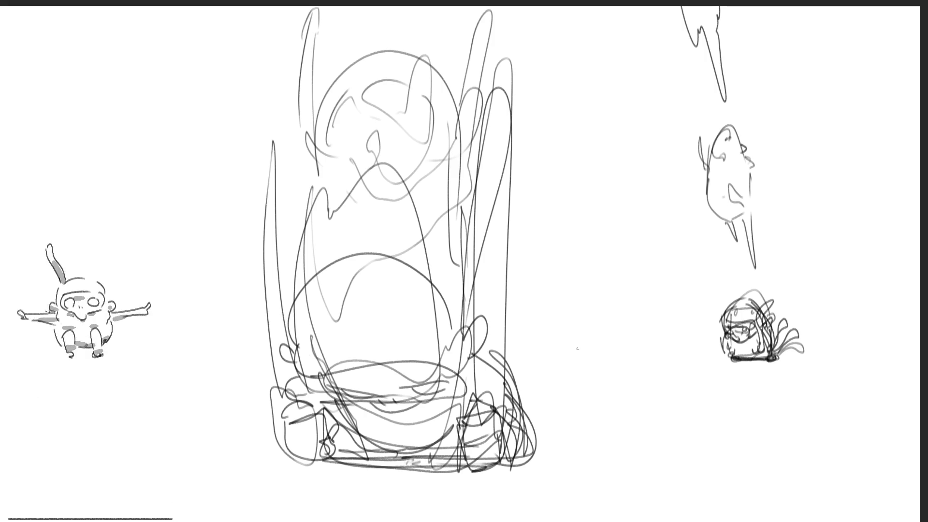
{"action": "mouse_move", "coordinate": [487, 363]}
{"action": "left_mouse_down"}
{"action": "mouse_move", "coordinate": [522, 311]}
{"action": "mouse_move", "coordinate": [478, 226]}
{"action": "mouse_move", "coordinate": [522, 370]}
{"action": "left_mouse_up"}
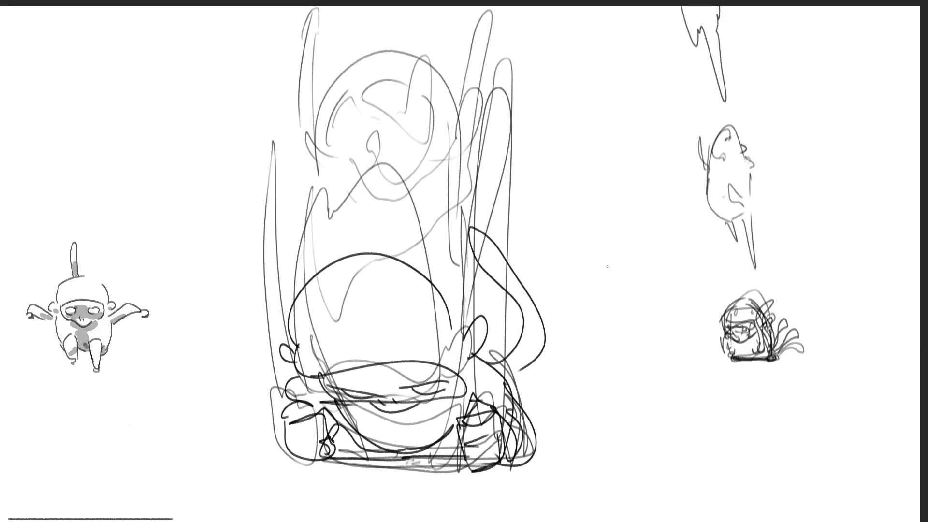
{"action": "key", "text": "ctrl+t"}
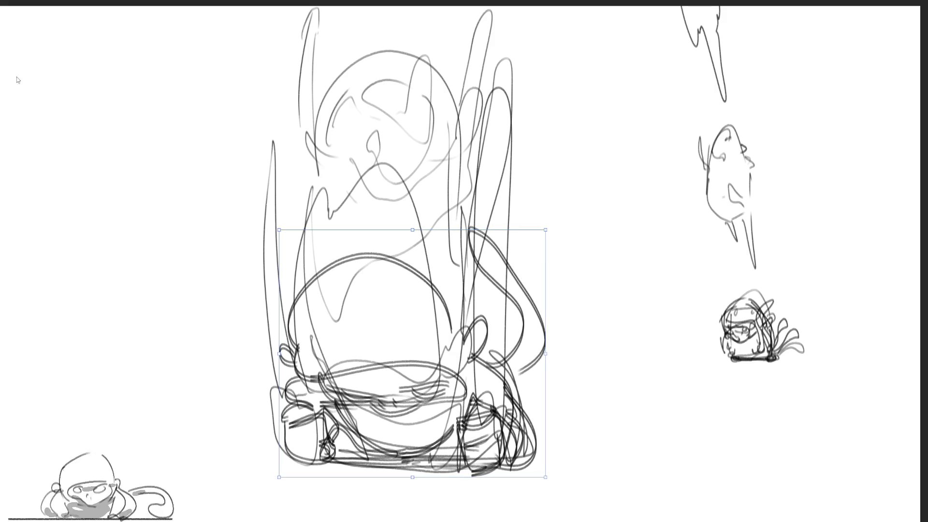
Lasso the looping strokes right of the jar, rotate them clockwise, apply, and deselect
{"action": "key", "text": "Return"}
{"action": "mouse_move", "coordinate": [590, 249]}
{"action": "left_mouse_down"}
{"action": "mouse_move", "coordinate": [467, 224]}
{"action": "mouse_move", "coordinate": [501, 325]}
{"action": "mouse_move", "coordinate": [539, 395]}
{"action": "left_mouse_up"}
{"action": "key", "text": "ctrl+t"}
{"action": "mouse_move", "coordinate": [619, 254]}
{"action": "left_mouse_down"}
{"action": "mouse_move", "coordinate": [570, 276]}
{"action": "mouse_move", "coordinate": [576, 291]}
{"action": "left_mouse_up"}
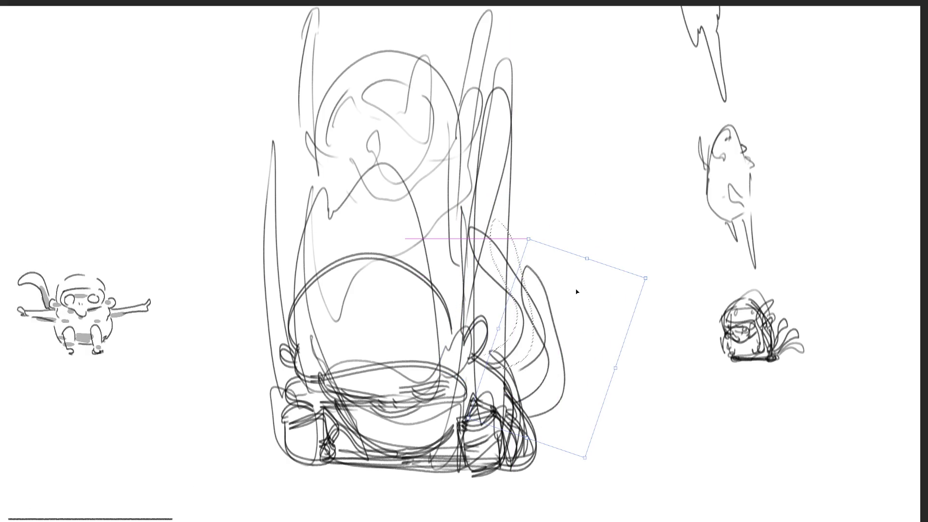
{"action": "key", "text": "Return"}
{"action": "key", "text": "ctrl+d"}
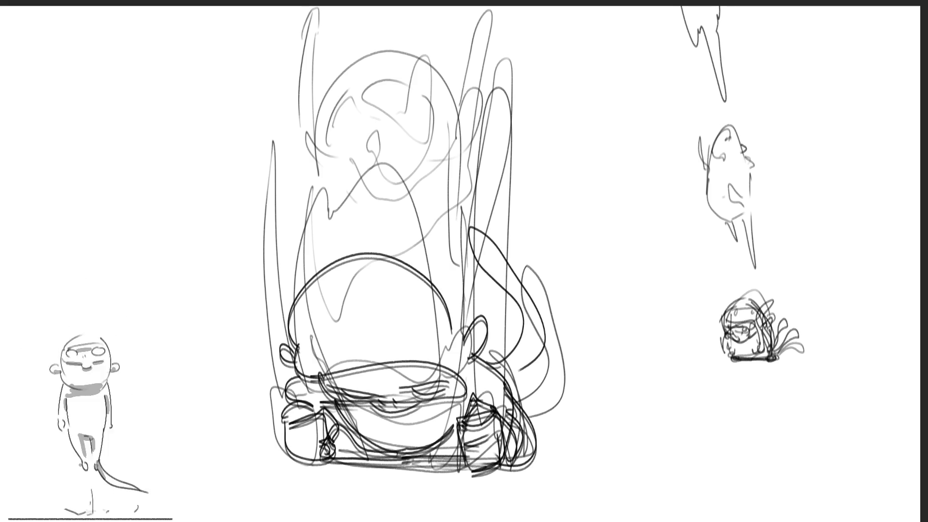
Erase the dark strokes right of the jar and clear the selection
{"action": "mouse_move", "coordinate": [640, 315]}
{"action": "left_mouse_down"}
{"action": "mouse_move", "coordinate": [479, 200]}
{"action": "mouse_move", "coordinate": [510, 331]}
{"action": "mouse_move", "coordinate": [541, 386]}
{"action": "left_mouse_up"}
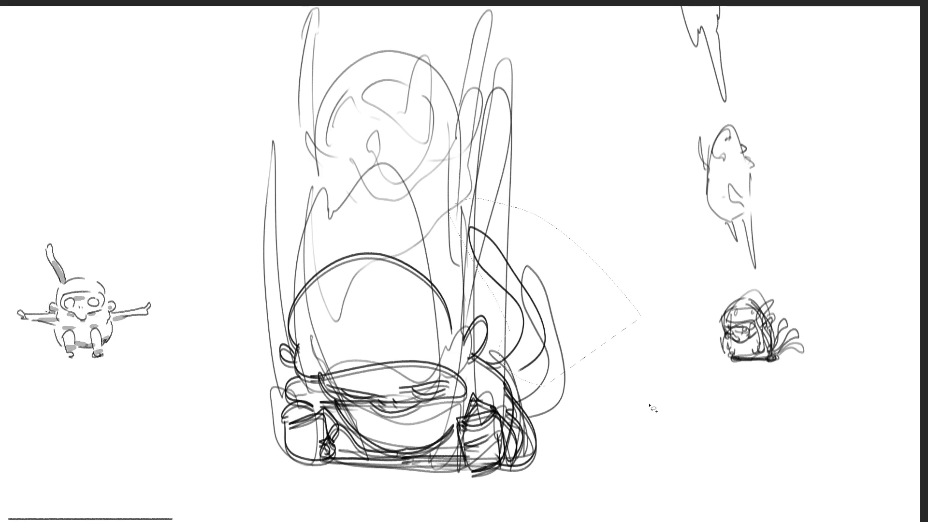
{"action": "key", "text": "Delete"}
{"action": "key", "text": "ctrl+shift+a"}
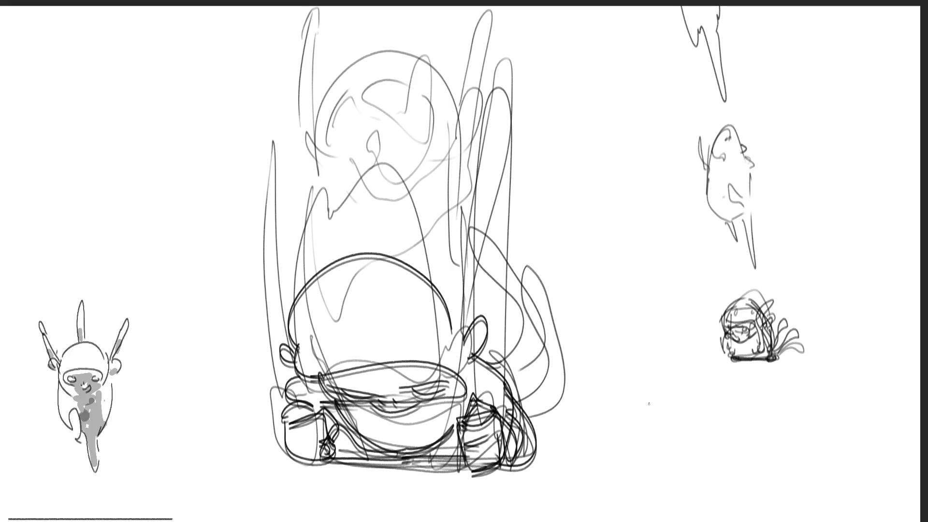
Redraw a hooked swoosh curving out from the jar's base, retrying until it looks right
{"action": "mouse_move", "coordinate": [544, 428]}
{"action": "left_mouse_down"}
{"action": "mouse_move", "coordinate": [583, 351]}
{"action": "mouse_move", "coordinate": [624, 464]}
{"action": "left_mouse_up"}
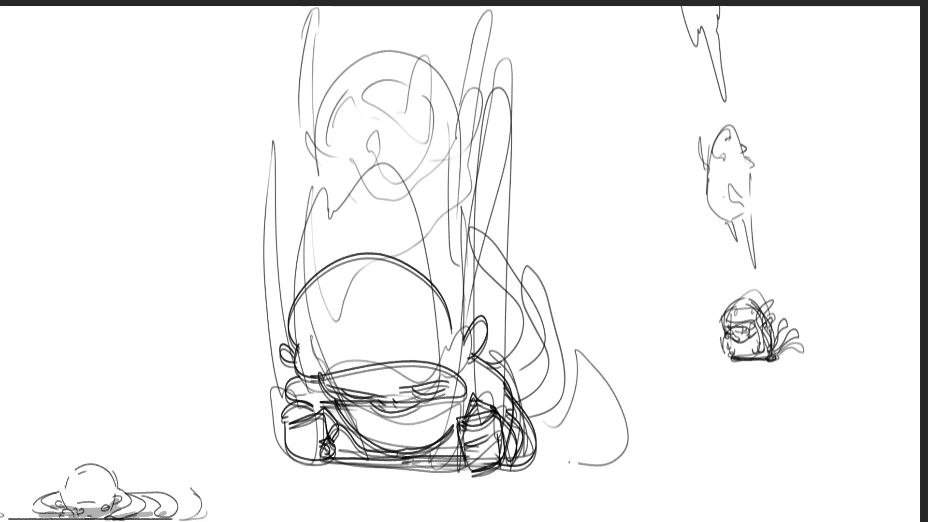
{"action": "key", "text": "ctrl+z"}
{"action": "mouse_move", "coordinate": [537, 433]}
{"action": "left_mouse_down"}
{"action": "mouse_move", "coordinate": [578, 333]}
{"action": "mouse_move", "coordinate": [633, 389]}
{"action": "mouse_move", "coordinate": [553, 447]}
{"action": "mouse_move", "coordinate": [615, 341]}
{"action": "mouse_move", "coordinate": [547, 464]}
{"action": "left_mouse_up"}
{"action": "key", "text": "ctrl+z"}
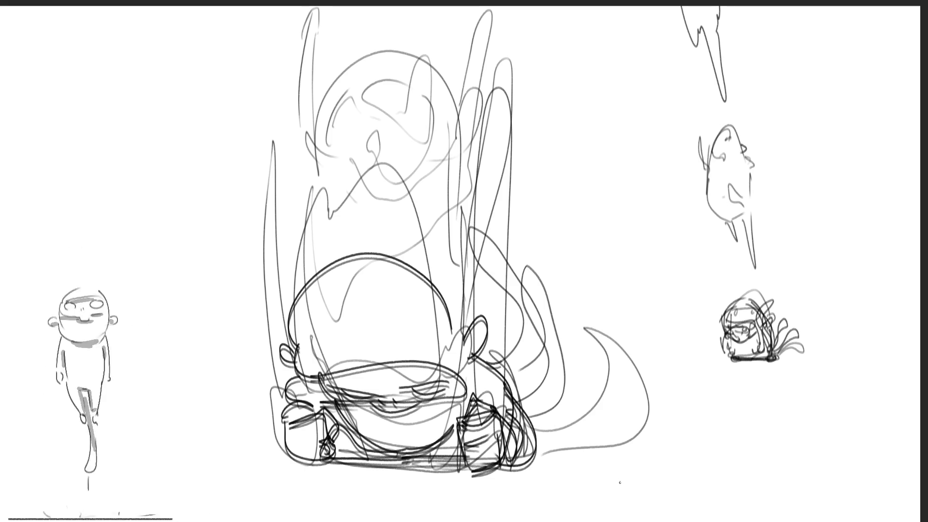
{"action": "key", "text": "ctrl+z"}
{"action": "mouse_move", "coordinate": [526, 435]}
{"action": "left_mouse_down"}
{"action": "mouse_move", "coordinate": [541, 437]}
{"action": "mouse_move", "coordinate": [585, 348]}
{"action": "mouse_move", "coordinate": [617, 456]}
{"action": "mouse_move", "coordinate": [585, 456]}
{"action": "left_mouse_up"}
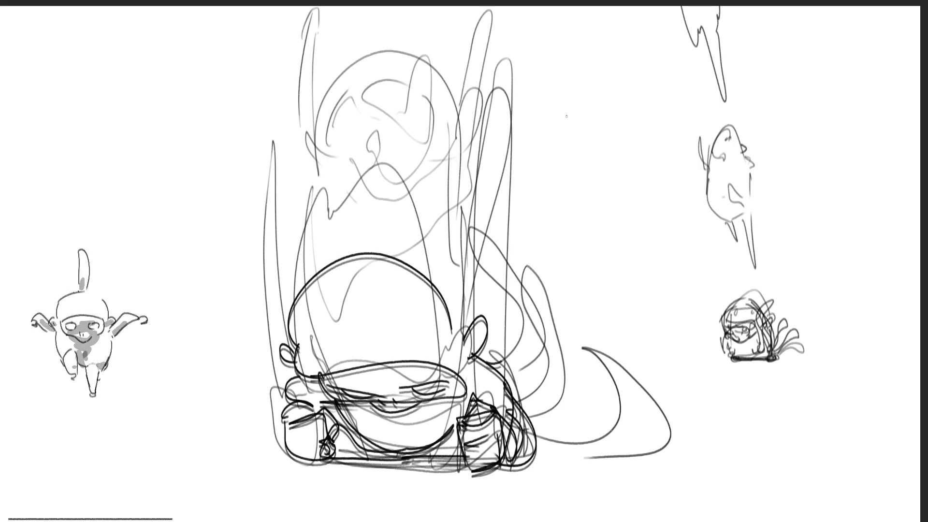
{"action": "mouse_move", "coordinate": [690, 394]}
{"action": "left_mouse_down"}
{"action": "mouse_move", "coordinate": [548, 357]}
{"action": "mouse_move", "coordinate": [551, 470]}
{"action": "mouse_move", "coordinate": [670, 471]}
{"action": "left_mouse_up"}
Lighten the swoosh to grey and draw long strokes extending the trail and closing its lower loop
{"action": "key", "text": "Delete"}
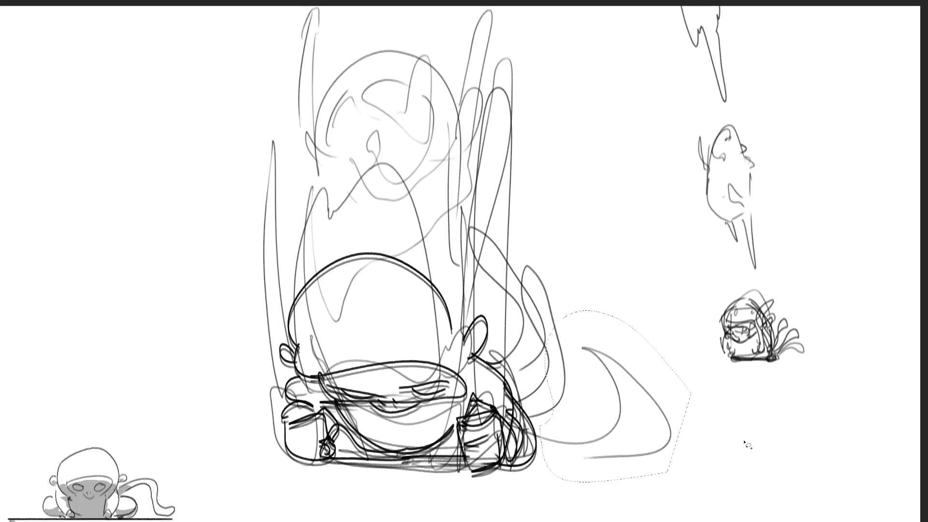
{"action": "key", "text": "ctrl+shift+a"}
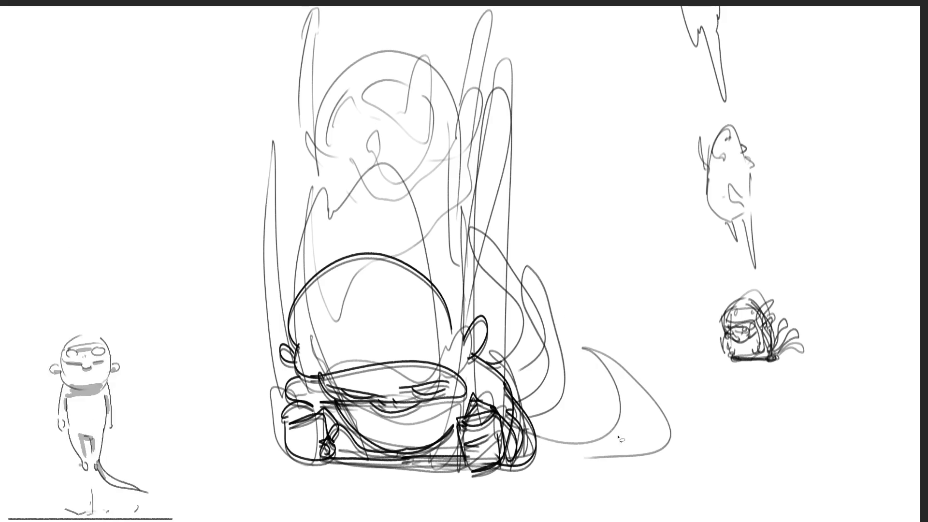
{"action": "left_click_drag", "start_coordinate": [528, 429], "coordinate": [660, 441]}
{"action": "mouse_move", "coordinate": [766, 443]}
{"action": "left_mouse_down"}
{"action": "mouse_move", "coordinate": [537, 435]}
{"action": "mouse_move", "coordinate": [673, 425]}
{"action": "mouse_move", "coordinate": [580, 452]}
{"action": "mouse_move", "coordinate": [541, 452]}
{"action": "left_mouse_up"}
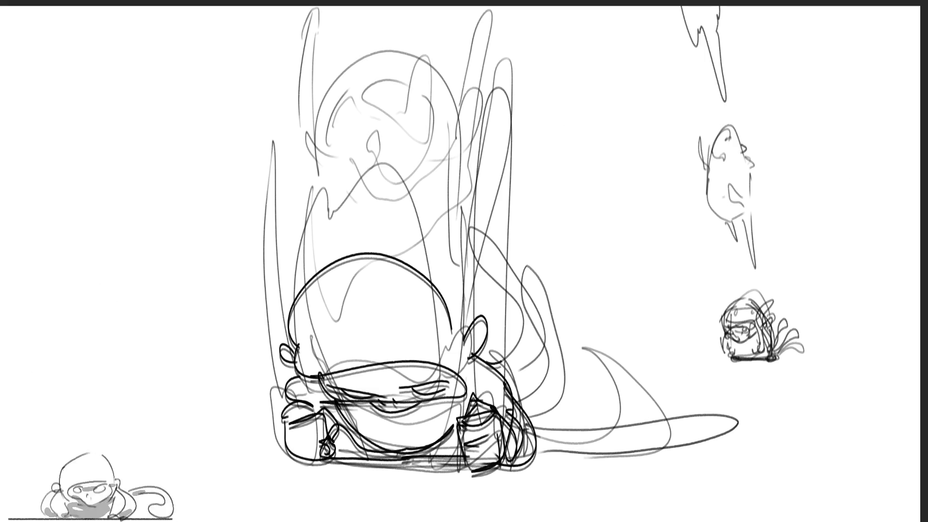
Draw looping strokes along the trail, cutting unwanted ones and adding a darker loop
{"action": "mouse_move", "coordinate": [777, 437]}
{"action": "left_mouse_down"}
{"action": "mouse_move", "coordinate": [621, 378]}
{"action": "mouse_move", "coordinate": [539, 418]}
{"action": "mouse_move", "coordinate": [765, 462]}
{"action": "left_mouse_up"}
{"action": "key", "text": "ctrl+z"}
{"action": "key", "text": "ctrl+z"}
{"action": "key", "text": "ctrl+z"}
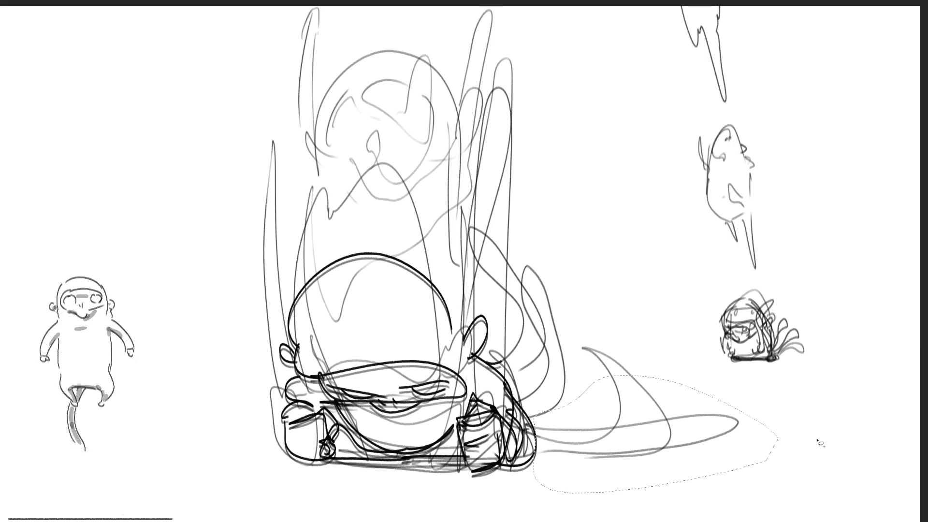
{"action": "mouse_move", "coordinate": [537, 435]}
{"action": "left_mouse_down"}
{"action": "mouse_move", "coordinate": [723, 408]}
{"action": "mouse_move", "coordinate": [539, 456]}
{"action": "left_mouse_up"}
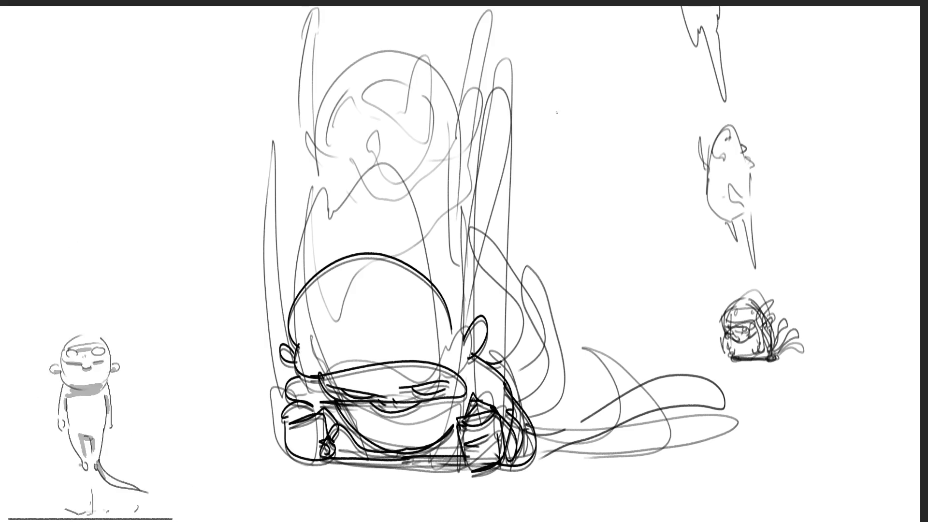
{"action": "mouse_move", "coordinate": [752, 412]}
{"action": "left_mouse_down"}
{"action": "mouse_move", "coordinate": [623, 361]}
{"action": "mouse_move", "coordinate": [543, 455]}
{"action": "mouse_move", "coordinate": [753, 432]}
{"action": "left_mouse_up"}
{"action": "key", "text": "ctrl+x"}
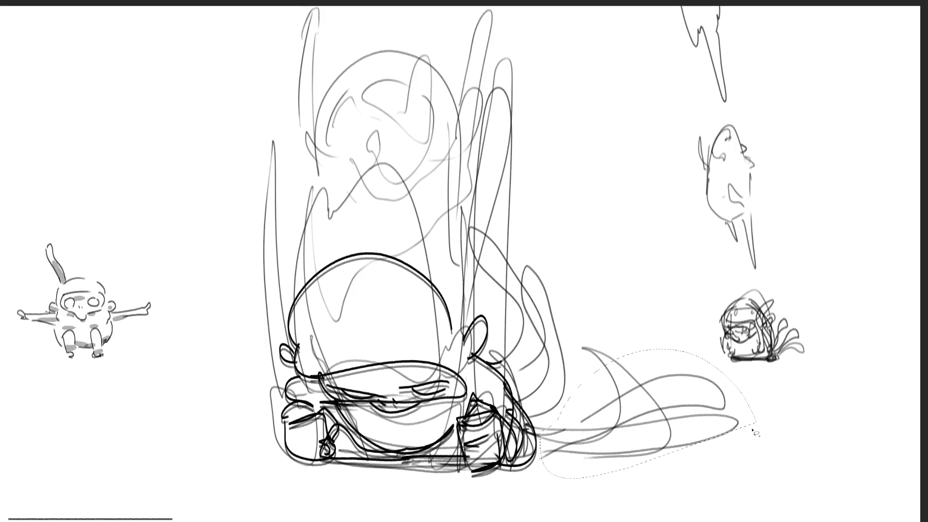
{"action": "mouse_move", "coordinate": [526, 427]}
{"action": "left_mouse_down"}
{"action": "mouse_move", "coordinate": [624, 357]}
{"action": "mouse_move", "coordinate": [674, 375]}
{"action": "mouse_move", "coordinate": [543, 463]}
{"action": "left_mouse_up"}
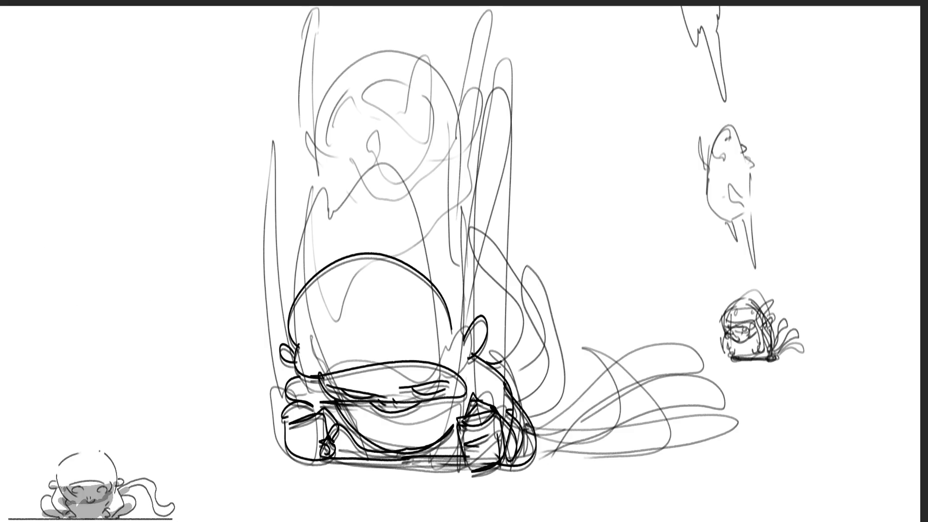
{"action": "key", "text": "ctrl+v"}
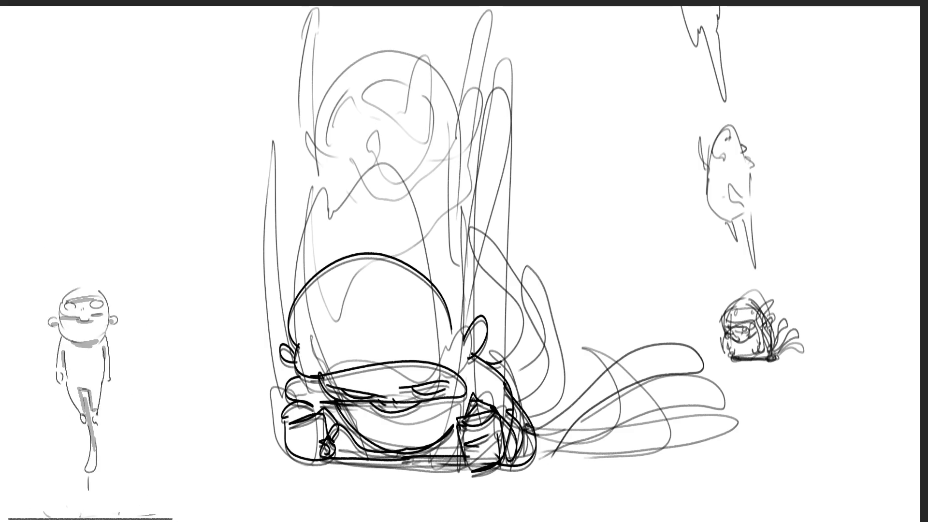
Lighten the trail's selected loop strokes, deselect, and add one more loop
{"action": "mouse_move", "coordinate": [769, 443]}
{"action": "left_mouse_down"}
{"action": "mouse_move", "coordinate": [660, 306]}
{"action": "mouse_move", "coordinate": [537, 406]}
{"action": "mouse_move", "coordinate": [706, 514]}
{"action": "left_mouse_up"}
{"action": "key", "text": "Delete"}
{"action": "key", "text": "ctrl+d"}
{"action": "mouse_move", "coordinate": [534, 425]}
{"action": "left_mouse_down"}
{"action": "mouse_move", "coordinate": [657, 331]}
{"action": "mouse_move", "coordinate": [542, 449]}
{"action": "left_mouse_up"}
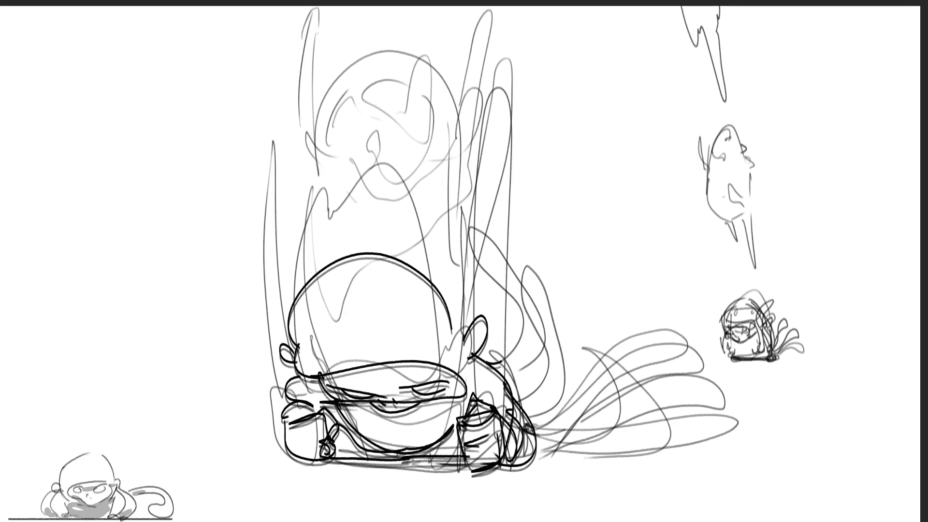
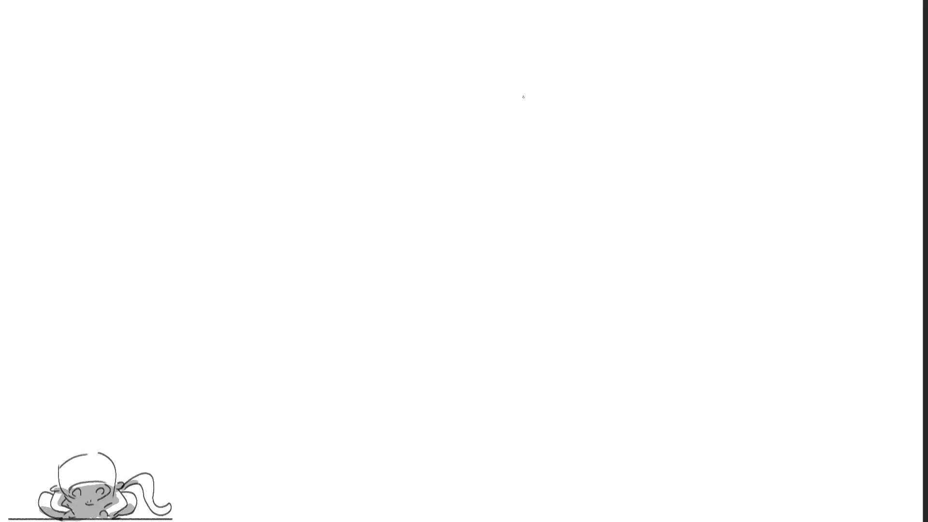
Sketch the long-haired head: the hair arch, face marks and hair hanging on the right
{"action": "mouse_move", "coordinate": [554, 72]}
{"action": "left_mouse_down"}
{"action": "mouse_move", "coordinate": [546, 118]}
{"action": "mouse_move", "coordinate": [600, 56]}
{"action": "mouse_move", "coordinate": [622, 94]}
{"action": "left_mouse_up"}
{"action": "mouse_move", "coordinate": [587, 57]}
{"action": "left_mouse_down"}
{"action": "mouse_move", "coordinate": [604, 89]}
{"action": "mouse_move", "coordinate": [578, 123]}
{"action": "left_mouse_up"}
{"action": "left_click_drag", "start_coordinate": [622, 116], "coordinate": [618, 151]}
{"action": "left_click_drag", "start_coordinate": [553, 78], "coordinate": [541, 165]}
{"action": "left_click_drag", "start_coordinate": [568, 113], "coordinate": [551, 210]}
{"action": "mouse_move", "coordinate": [556, 133]}
{"action": "left_mouse_down"}
{"action": "mouse_move", "coordinate": [619, 121]}
{"action": "mouse_move", "coordinate": [571, 147]}
{"action": "mouse_move", "coordinate": [606, 141]}
{"action": "mouse_move", "coordinate": [579, 156]}
{"action": "mouse_move", "coordinate": [593, 166]}
{"action": "left_mouse_up"}
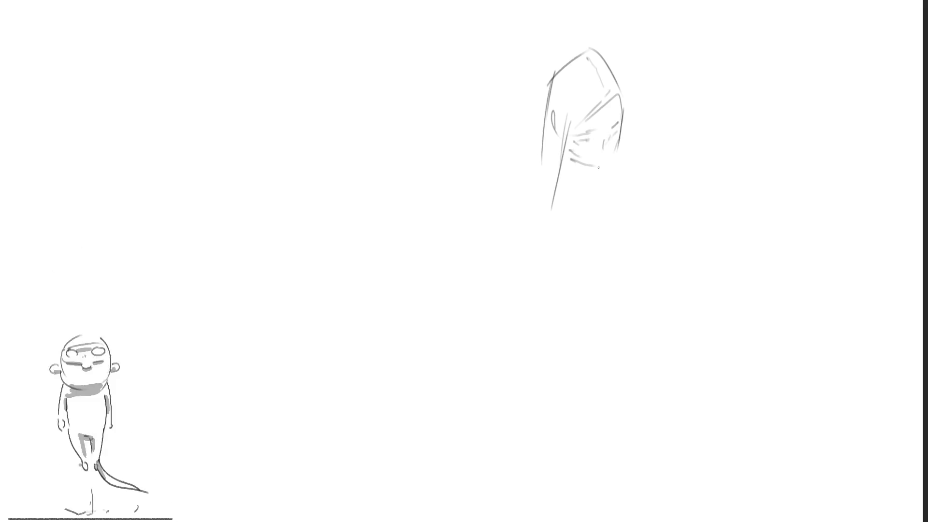
{"action": "mouse_move", "coordinate": [586, 168]}
{"action": "left_mouse_down"}
{"action": "mouse_move", "coordinate": [598, 172]}
{"action": "mouse_move", "coordinate": [606, 208]}
{"action": "left_mouse_up"}
{"action": "left_click_drag", "start_coordinate": [620, 157], "coordinate": [629, 213]}
{"action": "left_click_drag", "start_coordinate": [603, 175], "coordinate": [605, 209]}
Outline the collar, the lower edge of the upper body, the shoulders and the right arm
{"action": "mouse_move", "coordinate": [560, 160]}
{"action": "left_mouse_down"}
{"action": "mouse_move", "coordinate": [599, 178]}
{"action": "mouse_move", "coordinate": [604, 166]}
{"action": "mouse_move", "coordinate": [577, 232]}
{"action": "left_mouse_up"}
{"action": "left_click_drag", "start_coordinate": [552, 235], "coordinate": [583, 253]}
{"action": "left_click_drag", "start_coordinate": [633, 218], "coordinate": [586, 254]}
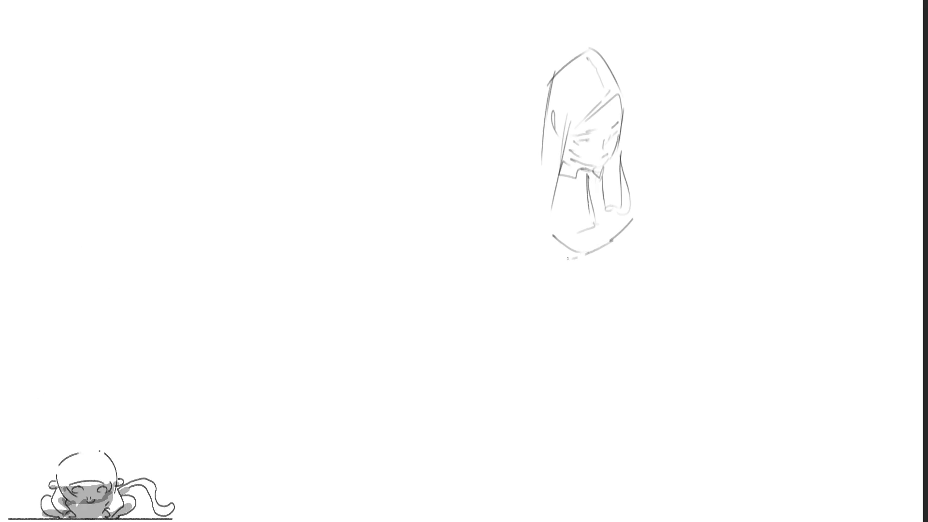
{"action": "mouse_move", "coordinate": [533, 151]}
{"action": "left_mouse_down"}
{"action": "mouse_move", "coordinate": [517, 192]}
{"action": "mouse_move", "coordinate": [545, 207]}
{"action": "left_mouse_up"}
{"action": "left_click_drag", "start_coordinate": [624, 153], "coordinate": [648, 210]}
{"action": "left_click_drag", "start_coordinate": [644, 167], "coordinate": [643, 187]}
Draw the left arm bent toward the hip, the chest lines, and the hips and legs
{"action": "left_click_drag", "start_coordinate": [518, 154], "coordinate": [464, 227]}
{"action": "left_click_drag", "start_coordinate": [519, 200], "coordinate": [500, 217]}
{"action": "mouse_move", "coordinate": [469, 236]}
{"action": "left_mouse_down"}
{"action": "mouse_move", "coordinate": [480, 227]}
{"action": "mouse_move", "coordinate": [526, 265]}
{"action": "left_mouse_up"}
{"action": "mouse_move", "coordinate": [468, 248]}
{"action": "left_mouse_down"}
{"action": "mouse_move", "coordinate": [548, 271]}
{"action": "mouse_move", "coordinate": [607, 259]}
{"action": "left_mouse_up"}
{"action": "left_click_drag", "start_coordinate": [653, 203], "coordinate": [623, 276]}
{"action": "left_click_drag", "start_coordinate": [654, 239], "coordinate": [643, 262]}
{"action": "left_click_drag", "start_coordinate": [537, 210], "coordinate": [543, 251]}
{"action": "left_click_drag", "start_coordinate": [641, 280], "coordinate": [676, 516]}
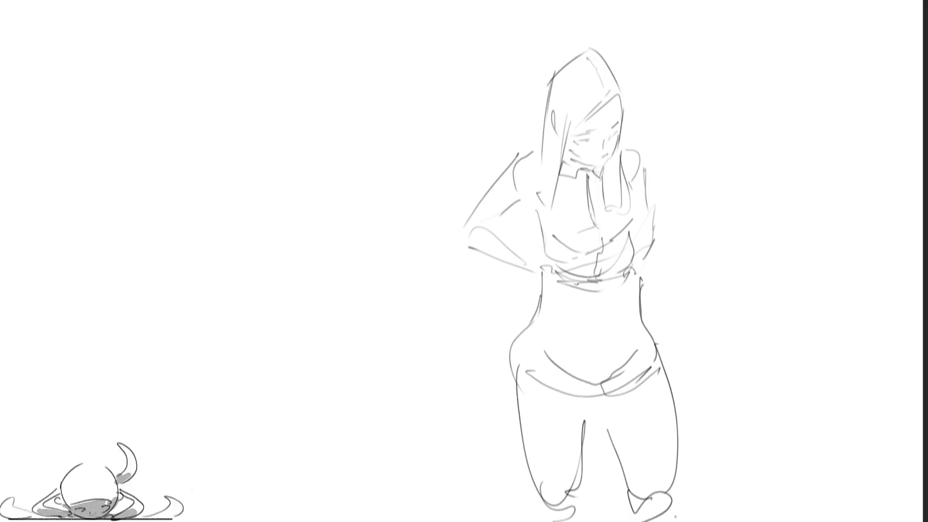
Add both hands resting at the waist and the torso fold lines, then undo the last stroke
{"action": "mouse_move", "coordinate": [540, 251]}
{"action": "left_mouse_down"}
{"action": "mouse_move", "coordinate": [533, 268]}
{"action": "mouse_move", "coordinate": [550, 270]}
{"action": "left_mouse_up"}
{"action": "mouse_move", "coordinate": [543, 269]}
{"action": "left_mouse_down"}
{"action": "mouse_move", "coordinate": [539, 286]}
{"action": "mouse_move", "coordinate": [555, 274]}
{"action": "left_mouse_up"}
{"action": "left_click_drag", "start_coordinate": [547, 273], "coordinate": [556, 280]}
{"action": "left_click_drag", "start_coordinate": [637, 258], "coordinate": [630, 274]}
{"action": "left_click_drag", "start_coordinate": [630, 272], "coordinate": [644, 284]}
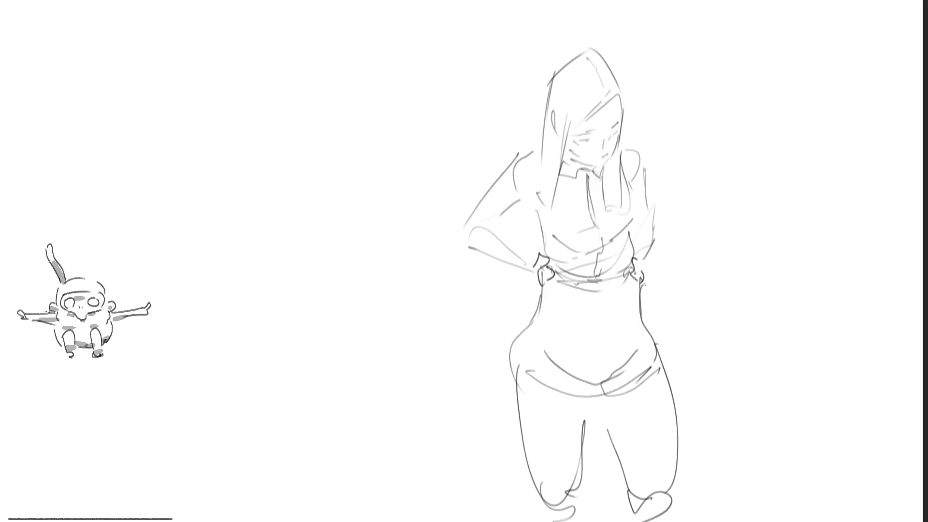
{"action": "mouse_move", "coordinate": [582, 340]}
{"action": "left_mouse_down"}
{"action": "mouse_move", "coordinate": [631, 312]}
{"action": "mouse_move", "coordinate": [618, 334]}
{"action": "left_mouse_up"}
{"action": "mouse_move", "coordinate": [608, 293]}
{"action": "left_mouse_down"}
{"action": "mouse_move", "coordinate": [599, 300]}
{"action": "mouse_move", "coordinate": [628, 274]}
{"action": "left_mouse_up"}
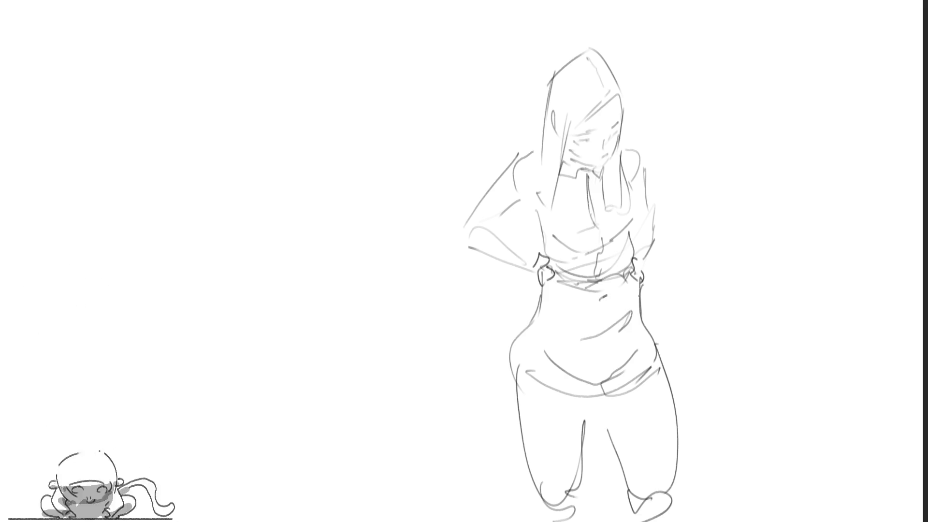
{"action": "key", "text": "ctrl+z"}
{"action": "key", "text": "ctrl+z"}
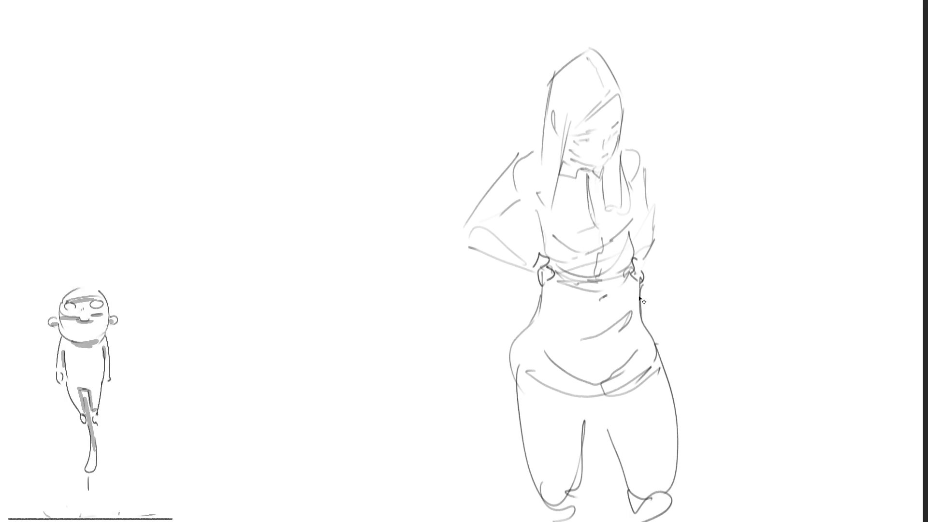
Undo another stray torso stroke and move the whole long-haired figure to the left side
{"action": "key", "text": "ctrl+z"}
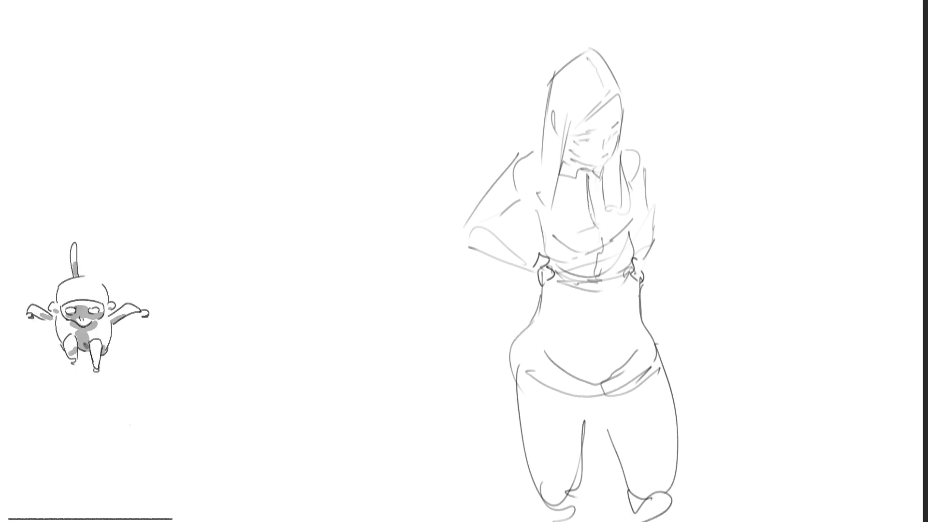
{"action": "key", "text": "ctrl+t"}
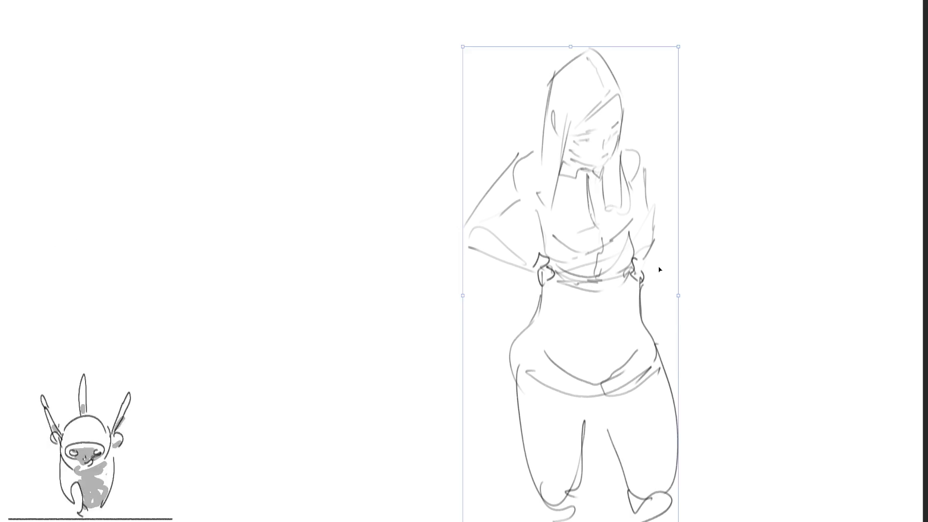
{"action": "left_click_drag", "start_coordinate": [659, 265], "coordinate": [342, 258]}
{"action": "key", "text": "Return"}
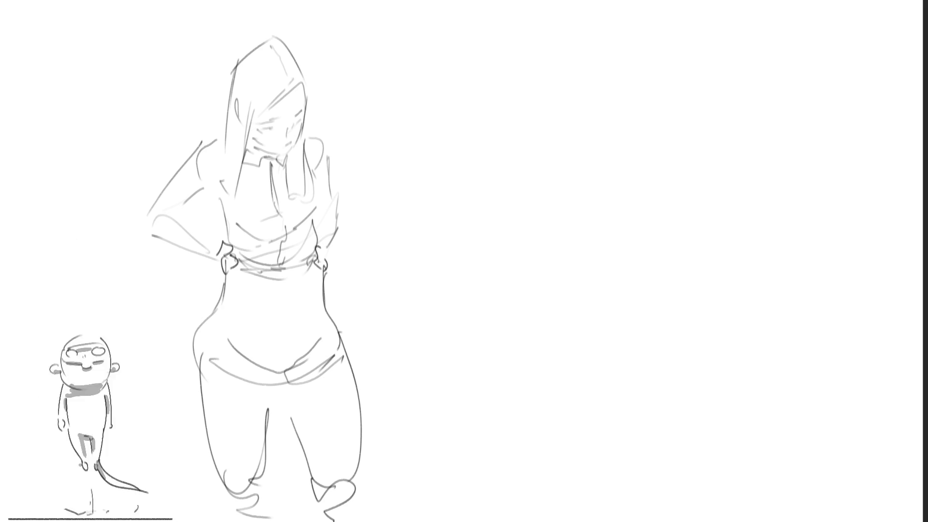
Start a new head to the right with facial features and the short hair contour
{"action": "mouse_move", "coordinate": [505, 155]}
{"action": "left_mouse_down"}
{"action": "mouse_move", "coordinate": [497, 104]}
{"action": "mouse_move", "coordinate": [514, 83]}
{"action": "mouse_move", "coordinate": [551, 123]}
{"action": "mouse_move", "coordinate": [526, 109]}
{"action": "mouse_move", "coordinate": [507, 126]}
{"action": "mouse_move", "coordinate": [544, 122]}
{"action": "left_mouse_up"}
{"action": "mouse_move", "coordinate": [547, 96]}
{"action": "left_mouse_down"}
{"action": "mouse_move", "coordinate": [561, 131]}
{"action": "mouse_move", "coordinate": [552, 107]}
{"action": "mouse_move", "coordinate": [590, 138]}
{"action": "mouse_move", "coordinate": [577, 150]}
{"action": "mouse_move", "coordinate": [590, 127]}
{"action": "left_mouse_up"}
{"action": "left_click_drag", "start_coordinate": [575, 153], "coordinate": [586, 152]}
{"action": "left_click_drag", "start_coordinate": [536, 83], "coordinate": [580, 138]}
{"action": "left_click_drag", "start_coordinate": [525, 82], "coordinate": [498, 104]}
{"action": "mouse_move", "coordinate": [509, 80]}
{"action": "left_mouse_down"}
{"action": "mouse_move", "coordinate": [483, 162]}
{"action": "mouse_move", "coordinate": [488, 172]}
{"action": "left_mouse_up"}
{"action": "mouse_move", "coordinate": [501, 99]}
{"action": "left_mouse_down"}
{"action": "mouse_move", "coordinate": [481, 164]}
{"action": "mouse_move", "coordinate": [510, 184]}
{"action": "mouse_move", "coordinate": [525, 67]}
{"action": "mouse_move", "coordinate": [587, 106]}
{"action": "left_mouse_up"}
{"action": "mouse_move", "coordinate": [478, 86]}
{"action": "left_mouse_down"}
{"action": "mouse_move", "coordinate": [527, 56]}
{"action": "mouse_move", "coordinate": [591, 120]}
{"action": "left_mouse_up"}
{"action": "mouse_move", "coordinate": [586, 80]}
{"action": "left_mouse_down"}
{"action": "mouse_move", "coordinate": [603, 149]}
{"action": "mouse_move", "coordinate": [578, 169]}
{"action": "left_mouse_up"}
Shape the jaw, ear, neck and collar, add the left shoulder and darken the neck lines
{"action": "left_click_drag", "start_coordinate": [526, 186], "coordinate": [542, 180]}
{"action": "left_click_drag", "start_coordinate": [542, 182], "coordinate": [568, 168]}
{"action": "left_click_drag", "start_coordinate": [581, 152], "coordinate": [551, 193]}
{"action": "left_click_drag", "start_coordinate": [544, 205], "coordinate": [542, 222]}
{"action": "mouse_move", "coordinate": [530, 182]}
{"action": "left_mouse_down"}
{"action": "mouse_move", "coordinate": [560, 219]}
{"action": "mouse_move", "coordinate": [579, 185]}
{"action": "left_mouse_up"}
{"action": "left_click_drag", "start_coordinate": [578, 161], "coordinate": [586, 203]}
{"action": "left_click_drag", "start_coordinate": [535, 181], "coordinate": [573, 211]}
{"action": "mouse_move", "coordinate": [579, 161]}
{"action": "left_mouse_down"}
{"action": "mouse_move", "coordinate": [582, 208]}
{"action": "mouse_move", "coordinate": [542, 245]}
{"action": "left_mouse_up"}
{"action": "mouse_move", "coordinate": [544, 197]}
{"action": "left_mouse_down"}
{"action": "mouse_move", "coordinate": [533, 231]}
{"action": "mouse_move", "coordinate": [536, 224]}
{"action": "left_mouse_up"}
{"action": "left_click_drag", "start_coordinate": [536, 208], "coordinate": [514, 252]}
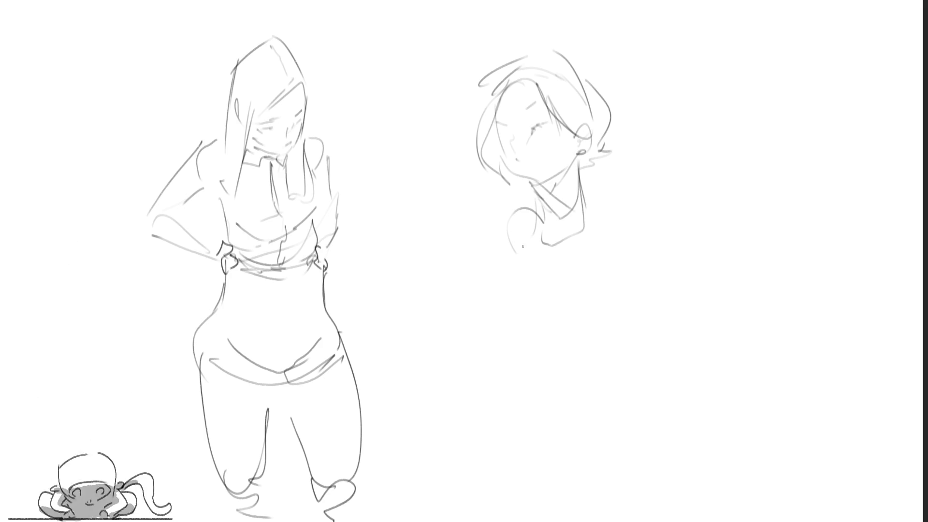
{"action": "mouse_move", "coordinate": [512, 171]}
{"action": "left_mouse_down"}
{"action": "mouse_move", "coordinate": [538, 185]}
{"action": "mouse_move", "coordinate": [570, 164]}
{"action": "mouse_move", "coordinate": [554, 218]}
{"action": "left_mouse_up"}
{"action": "left_click_drag", "start_coordinate": [577, 160], "coordinate": [587, 217]}
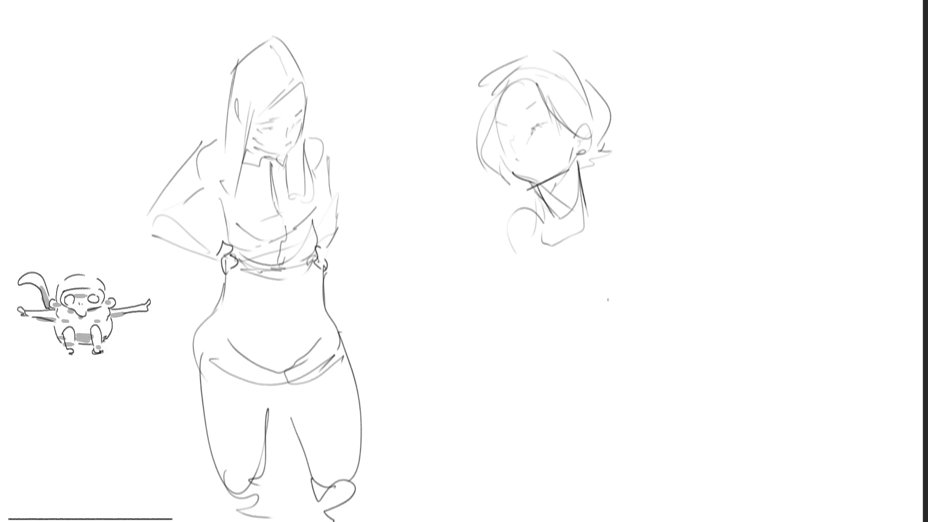
Draw the shoulders, chest line and collar, plus the torso side with hatching
{"action": "left_click_drag", "start_coordinate": [586, 183], "coordinate": [608, 209]}
{"action": "left_click_drag", "start_coordinate": [620, 211], "coordinate": [599, 234]}
{"action": "mouse_move", "coordinate": [540, 212]}
{"action": "left_mouse_down"}
{"action": "mouse_move", "coordinate": [483, 239]}
{"action": "mouse_move", "coordinate": [561, 231]}
{"action": "left_mouse_up"}
{"action": "left_click_drag", "start_coordinate": [541, 187], "coordinate": [557, 226]}
{"action": "left_click_drag", "start_coordinate": [577, 156], "coordinate": [579, 216]}
{"action": "left_click_drag", "start_coordinate": [574, 250], "coordinate": [514, 264]}
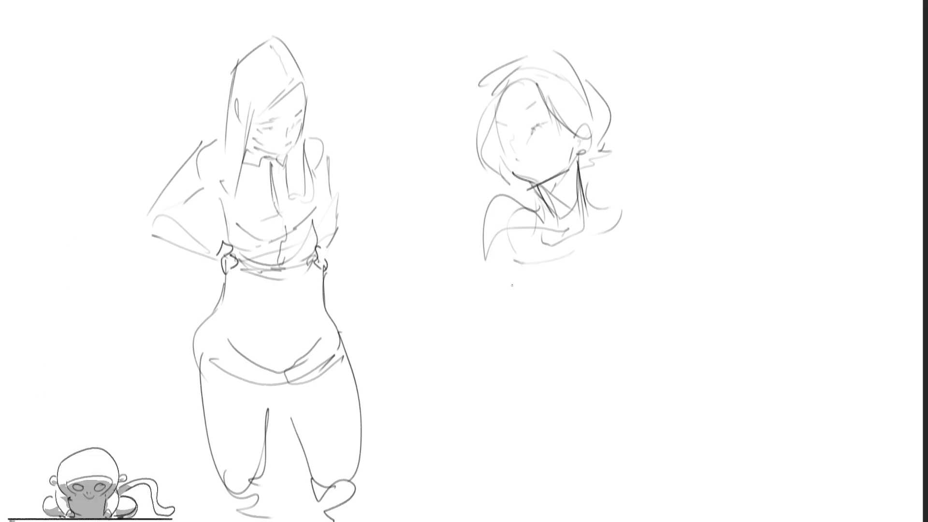
{"action": "left_click_drag", "start_coordinate": [488, 196], "coordinate": [478, 387]}
{"action": "mouse_move", "coordinate": [523, 250]}
{"action": "left_mouse_down"}
{"action": "mouse_move", "coordinate": [480, 353]}
{"action": "mouse_move", "coordinate": [581, 284]}
{"action": "left_mouse_up"}
{"action": "left_click_drag", "start_coordinate": [504, 351], "coordinate": [555, 309]}
{"action": "left_click_drag", "start_coordinate": [485, 363], "coordinate": [548, 318]}
Draw an arm crossing the chest and the right-side body contour
{"action": "left_click_drag", "start_coordinate": [574, 278], "coordinate": [535, 324]}
{"action": "left_click_drag", "start_coordinate": [536, 260], "coordinate": [574, 283]}
{"action": "left_click_drag", "start_coordinate": [544, 230], "coordinate": [625, 277]}
{"action": "left_click_drag", "start_coordinate": [578, 290], "coordinate": [631, 280]}
{"action": "mouse_move", "coordinate": [619, 225]}
{"action": "left_mouse_down"}
{"action": "mouse_move", "coordinate": [630, 274]}
{"action": "mouse_move", "coordinate": [590, 312]}
{"action": "left_mouse_up"}
{"action": "mouse_move", "coordinate": [663, 276]}
{"action": "left_mouse_down"}
{"action": "mouse_move", "coordinate": [590, 355]}
{"action": "mouse_move", "coordinate": [621, 344]}
{"action": "left_mouse_up"}
Sketch the rounded lower body, an arc beside the hips, the right shoulder and the hand at the chest
{"action": "mouse_move", "coordinate": [542, 385]}
{"action": "left_mouse_down"}
{"action": "mouse_move", "coordinate": [627, 405]}
{"action": "mouse_move", "coordinate": [646, 441]}
{"action": "mouse_move", "coordinate": [546, 425]}
{"action": "left_mouse_up"}
{"action": "left_click_drag", "start_coordinate": [521, 397], "coordinate": [604, 493]}
{"action": "mouse_move", "coordinate": [640, 377]}
{"action": "left_mouse_down"}
{"action": "mouse_move", "coordinate": [636, 478]}
{"action": "mouse_move", "coordinate": [643, 454]}
{"action": "left_mouse_up"}
{"action": "left_click_drag", "start_coordinate": [658, 332], "coordinate": [654, 405]}
{"action": "mouse_move", "coordinate": [650, 408]}
{"action": "left_mouse_down"}
{"action": "mouse_move", "coordinate": [676, 338]}
{"action": "mouse_move", "coordinate": [665, 396]}
{"action": "left_mouse_up"}
{"action": "left_click_drag", "start_coordinate": [598, 208], "coordinate": [620, 226]}
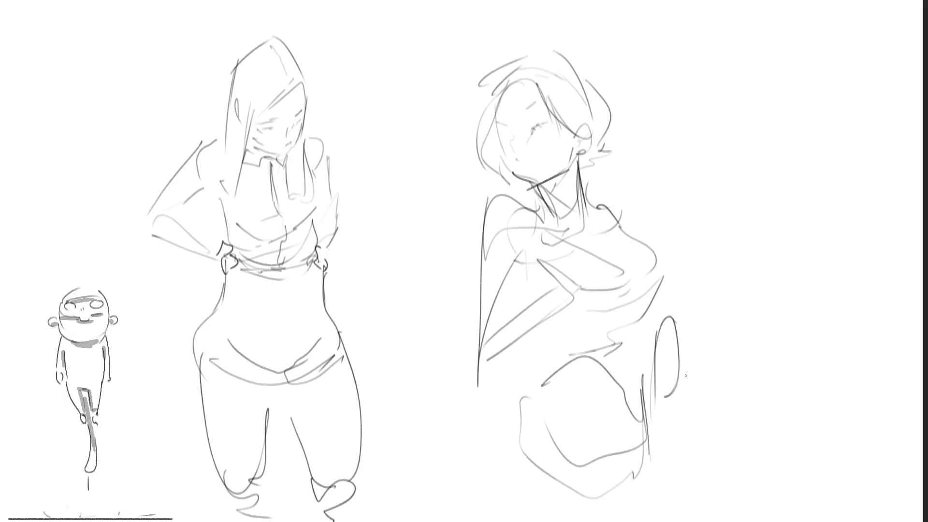
{"action": "mouse_move", "coordinate": [498, 317]}
{"action": "left_mouse_down"}
{"action": "mouse_move", "coordinate": [540, 262]}
{"action": "mouse_move", "coordinate": [569, 276]}
{"action": "mouse_move", "coordinate": [551, 295]}
{"action": "mouse_move", "coordinate": [563, 394]}
{"action": "left_mouse_up"}
Sketch lines down from the chest to the lower body and legs, then start lassoing the figure
{"action": "mouse_move", "coordinate": [570, 271]}
{"action": "left_mouse_down"}
{"action": "mouse_move", "coordinate": [660, 360]}
{"action": "mouse_move", "coordinate": [645, 396]}
{"action": "left_mouse_up"}
{"action": "left_click_drag", "start_coordinate": [551, 296], "coordinate": [661, 427]}
{"action": "mouse_move", "coordinate": [677, 398]}
{"action": "left_mouse_down"}
{"action": "mouse_move", "coordinate": [650, 461]}
{"action": "mouse_move", "coordinate": [623, 468]}
{"action": "left_mouse_up"}
{"action": "mouse_move", "coordinate": [529, 444]}
{"action": "left_mouse_down"}
{"action": "mouse_move", "coordinate": [547, 459]}
{"action": "mouse_move", "coordinate": [662, 464]}
{"action": "left_mouse_up"}
{"action": "left_click_drag", "start_coordinate": [657, 465], "coordinate": [623, 488]}
{"action": "mouse_move", "coordinate": [531, 340]}
{"action": "left_mouse_down"}
{"action": "mouse_move", "coordinate": [521, 458]}
{"action": "mouse_move", "coordinate": [503, 521]}
{"action": "left_mouse_up"}
{"action": "left_click_drag", "start_coordinate": [494, 422], "coordinate": [497, 521]}
{"action": "mouse_move", "coordinate": [509, 497]}
{"action": "left_mouse_down"}
{"action": "mouse_move", "coordinate": [542, 520]}
{"action": "mouse_move", "coordinate": [619, 494]}
{"action": "left_mouse_up"}
{"action": "left_click_drag", "start_coordinate": [654, 442], "coordinate": [675, 484]}
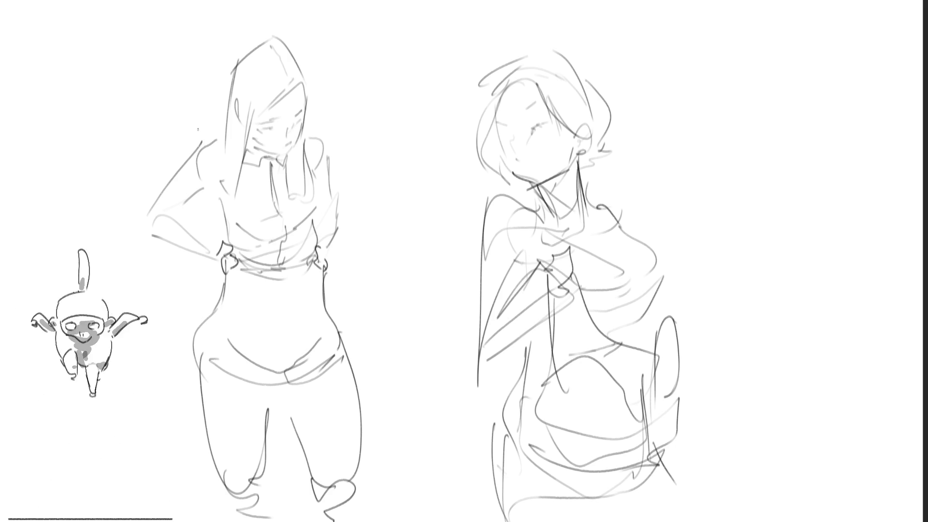
{"action": "mouse_move", "coordinate": [689, 190]}
{"action": "left_mouse_down"}
{"action": "mouse_move", "coordinate": [609, 65]}
{"action": "mouse_move", "coordinate": [406, 404]}
{"action": "mouse_move", "coordinate": [415, 521]}
{"action": "left_mouse_up"}
Select the second figure, scale it down and move it up-left, then deselect
{"action": "left_click_drag", "start_coordinate": [688, 190], "coordinate": [749, 521]}
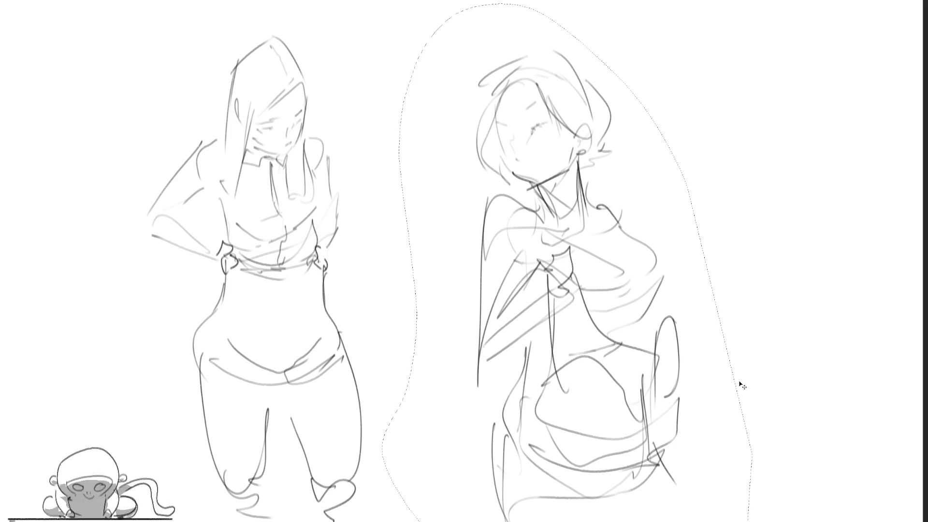
{"action": "key", "text": "ctrl+t"}
{"action": "left_click_drag", "start_coordinate": [752, 2], "coordinate": [667, 151]}
{"action": "left_click_drag", "start_coordinate": [584, 261], "coordinate": [571, 118]}
{"action": "key", "text": "Return"}
{"action": "key", "text": "ctrl+d"}
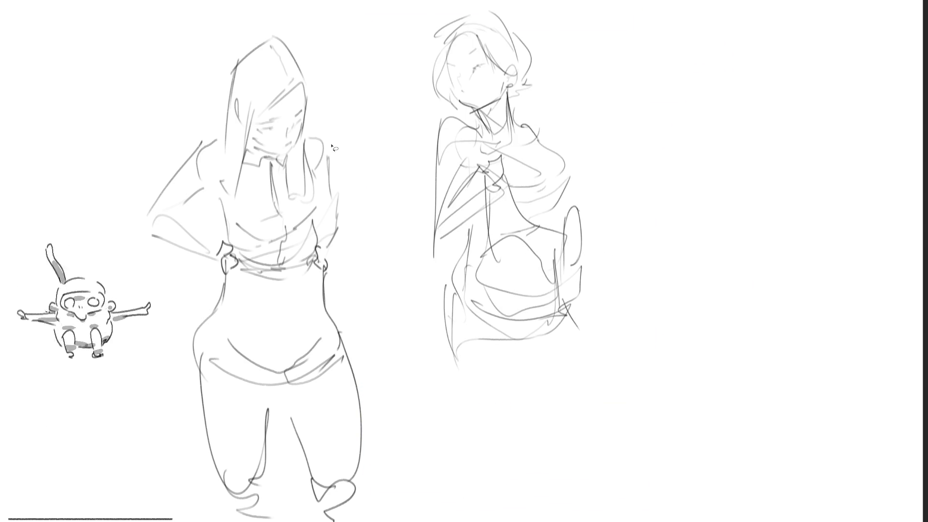
Draw the hem and both long legs down to the feet
{"action": "mouse_move", "coordinate": [447, 286]}
{"action": "left_mouse_down"}
{"action": "mouse_move", "coordinate": [463, 371]}
{"action": "mouse_move", "coordinate": [494, 339]}
{"action": "left_mouse_up"}
{"action": "left_click_drag", "start_coordinate": [513, 302], "coordinate": [538, 389]}
{"action": "left_click_drag", "start_coordinate": [539, 414], "coordinate": [523, 503]}
{"action": "left_click_drag", "start_coordinate": [460, 376], "coordinate": [480, 457]}
{"action": "left_click_drag", "start_coordinate": [485, 476], "coordinate": [520, 508]}
{"action": "left_click_drag", "start_coordinate": [563, 294], "coordinate": [546, 502]}
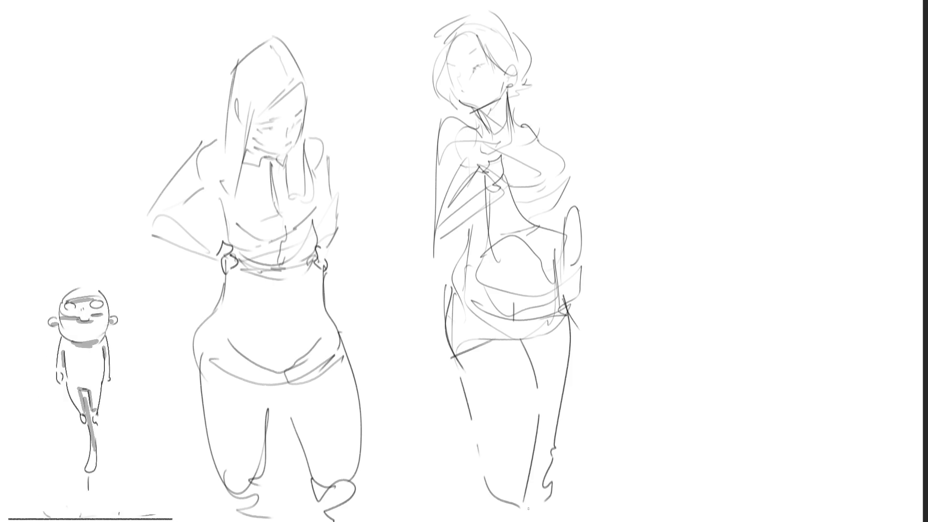
{"action": "left_click_drag", "start_coordinate": [484, 478], "coordinate": [477, 521]}
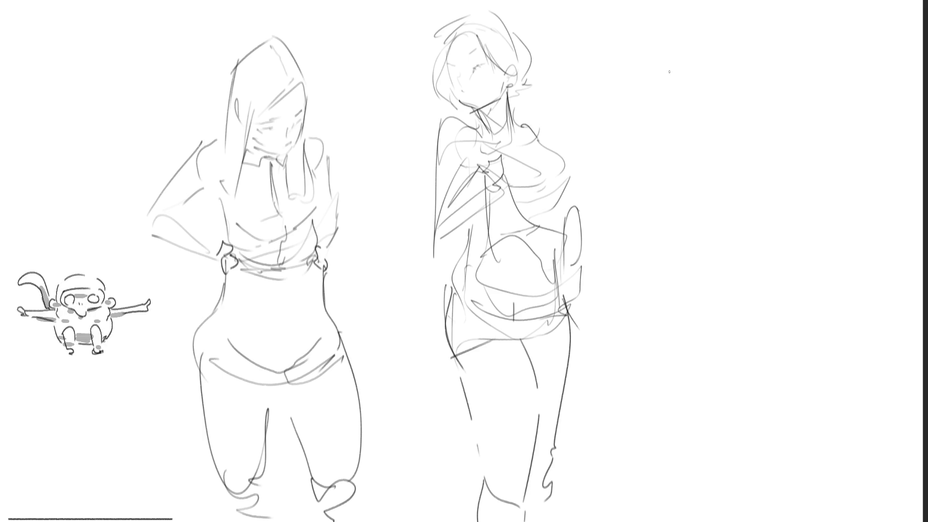
Draw a new head at upper right with closed eyes, hair, neck, collar and a hat outline
{"action": "mouse_move", "coordinate": [657, 97]}
{"action": "left_mouse_down"}
{"action": "mouse_move", "coordinate": [657, 121]}
{"action": "mouse_move", "coordinate": [698, 97]}
{"action": "mouse_move", "coordinate": [679, 154]}
{"action": "mouse_move", "coordinate": [703, 148]}
{"action": "left_mouse_up"}
{"action": "mouse_move", "coordinate": [664, 114]}
{"action": "left_mouse_down"}
{"action": "mouse_move", "coordinate": [679, 106]}
{"action": "mouse_move", "coordinate": [651, 119]}
{"action": "left_mouse_up"}
{"action": "mouse_move", "coordinate": [709, 117]}
{"action": "left_mouse_down"}
{"action": "mouse_move", "coordinate": [711, 140]}
{"action": "mouse_move", "coordinate": [702, 133]}
{"action": "left_mouse_up"}
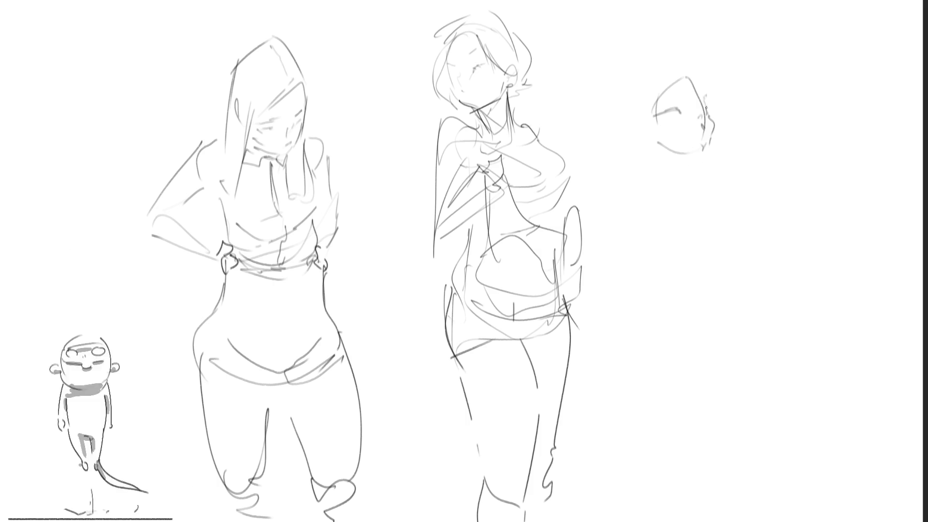
{"action": "mouse_move", "coordinate": [682, 96]}
{"action": "left_mouse_down"}
{"action": "mouse_move", "coordinate": [675, 102]}
{"action": "mouse_move", "coordinate": [703, 101]}
{"action": "mouse_move", "coordinate": [698, 106]}
{"action": "left_mouse_up"}
{"action": "mouse_move", "coordinate": [685, 67]}
{"action": "left_mouse_down"}
{"action": "mouse_move", "coordinate": [701, 126]}
{"action": "mouse_move", "coordinate": [648, 96]}
{"action": "mouse_move", "coordinate": [642, 137]}
{"action": "mouse_move", "coordinate": [657, 151]}
{"action": "mouse_move", "coordinate": [706, 160]}
{"action": "left_mouse_up"}
{"action": "mouse_move", "coordinate": [710, 147]}
{"action": "left_mouse_down"}
{"action": "mouse_move", "coordinate": [672, 158]}
{"action": "mouse_move", "coordinate": [706, 163]}
{"action": "left_mouse_up"}
{"action": "mouse_move", "coordinate": [649, 154]}
{"action": "left_mouse_down"}
{"action": "mouse_move", "coordinate": [692, 169]}
{"action": "mouse_move", "coordinate": [698, 183]}
{"action": "left_mouse_up"}
{"action": "mouse_move", "coordinate": [676, 194]}
{"action": "left_mouse_down"}
{"action": "mouse_move", "coordinate": [661, 208]}
{"action": "mouse_move", "coordinate": [687, 207]}
{"action": "left_mouse_up"}
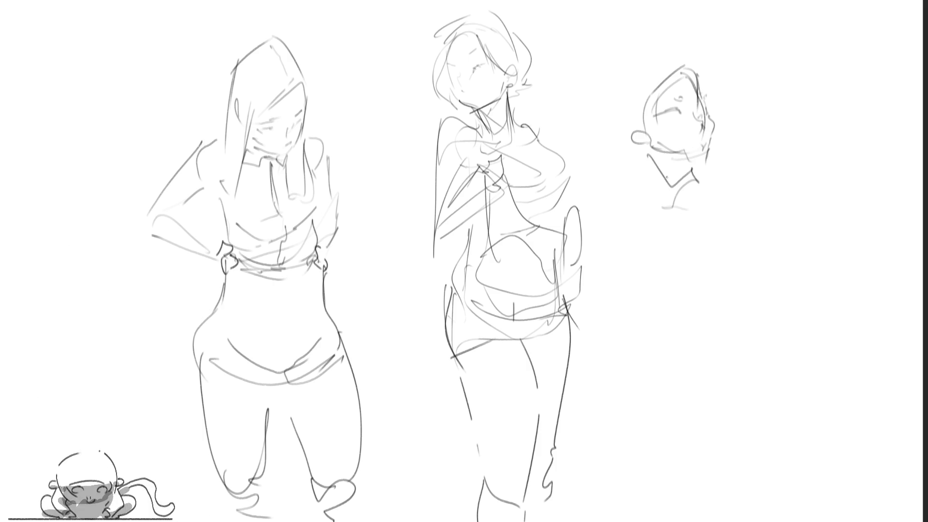
{"action": "mouse_move", "coordinate": [640, 145]}
{"action": "left_mouse_down"}
{"action": "mouse_move", "coordinate": [676, 53]}
{"action": "mouse_move", "coordinate": [619, 91]}
{"action": "mouse_move", "coordinate": [628, 164]}
{"action": "mouse_move", "coordinate": [650, 170]}
{"action": "left_mouse_up"}
Sketch the third figure's shoulders, arms and collar line
{"action": "mouse_move", "coordinate": [618, 216]}
{"action": "left_mouse_down"}
{"action": "mouse_move", "coordinate": [654, 197]}
{"action": "mouse_move", "coordinate": [679, 200]}
{"action": "left_mouse_up"}
{"action": "mouse_move", "coordinate": [673, 202]}
{"action": "left_mouse_down"}
{"action": "mouse_move", "coordinate": [730, 157]}
{"action": "mouse_move", "coordinate": [747, 203]}
{"action": "left_mouse_up"}
{"action": "mouse_move", "coordinate": [642, 252]}
{"action": "left_mouse_down"}
{"action": "mouse_move", "coordinate": [747, 207]}
{"action": "mouse_move", "coordinate": [759, 237]}
{"action": "left_mouse_up"}
{"action": "left_click_drag", "start_coordinate": [745, 237], "coordinate": [725, 259]}
{"action": "left_click_drag", "start_coordinate": [704, 263], "coordinate": [643, 333]}
{"action": "mouse_move", "coordinate": [728, 259]}
{"action": "left_mouse_down"}
{"action": "mouse_move", "coordinate": [715, 269]}
{"action": "mouse_move", "coordinate": [687, 420]}
{"action": "left_mouse_up"}
Draw the raised leg as a tapered oval, the other leg extending lower left, and the torso's left side
{"action": "mouse_move", "coordinate": [696, 300]}
{"action": "left_mouse_down"}
{"action": "mouse_move", "coordinate": [698, 420]}
{"action": "mouse_move", "coordinate": [768, 478]}
{"action": "mouse_move", "coordinate": [790, 471]}
{"action": "left_mouse_up"}
{"action": "left_click_drag", "start_coordinate": [768, 338], "coordinate": [791, 466]}
{"action": "mouse_move", "coordinate": [731, 259]}
{"action": "left_mouse_down"}
{"action": "mouse_move", "coordinate": [736, 161]}
{"action": "mouse_move", "coordinate": [795, 356]}
{"action": "mouse_move", "coordinate": [653, 372]}
{"action": "mouse_move", "coordinate": [607, 476]}
{"action": "mouse_move", "coordinate": [571, 508]}
{"action": "left_mouse_up"}
{"action": "left_click_drag", "start_coordinate": [565, 514], "coordinate": [684, 411]}
{"action": "mouse_move", "coordinate": [658, 372]}
{"action": "left_mouse_down"}
{"action": "mouse_move", "coordinate": [589, 383]}
{"action": "mouse_move", "coordinate": [634, 437]}
{"action": "left_mouse_up"}
{"action": "mouse_move", "coordinate": [618, 223]}
{"action": "left_mouse_down"}
{"action": "mouse_move", "coordinate": [637, 292]}
{"action": "mouse_move", "coordinate": [627, 347]}
{"action": "left_mouse_up"}
{"action": "left_click_drag", "start_coordinate": [650, 227], "coordinate": [629, 281]}
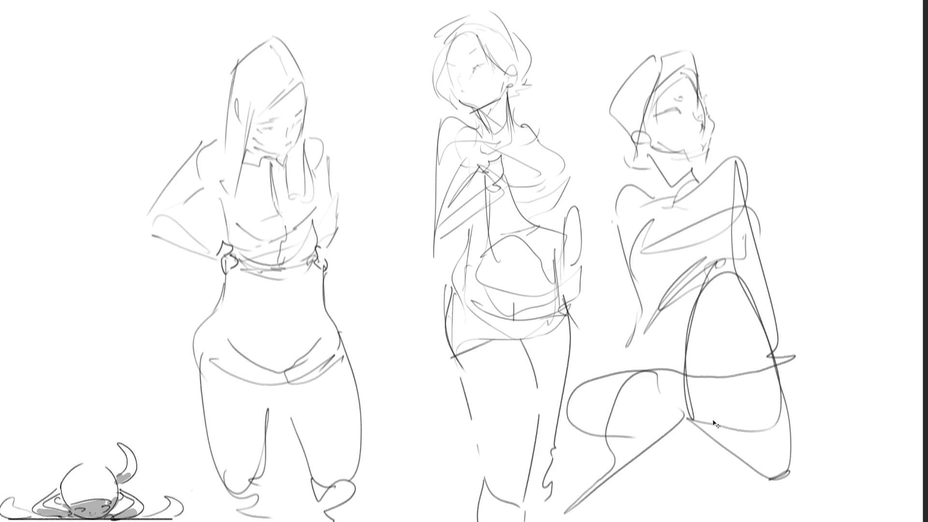
Mirror the canvas, shift all three sketches right, fade them with a soft eraser and redraw an eye
{"action": "key", "text": "m"}
{"action": "left_click_drag", "start_coordinate": [685, 388], "coordinate": [777, 385]}
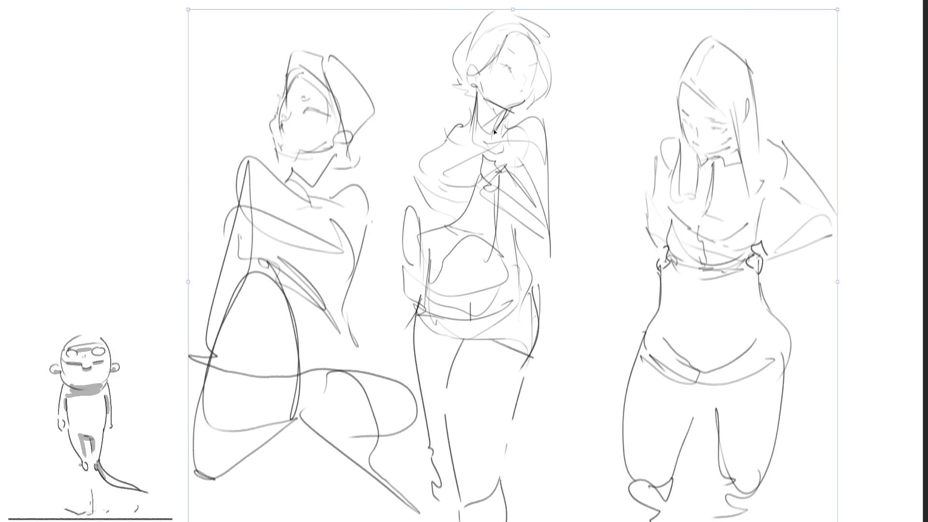
{"action": "key", "text": "Return"}
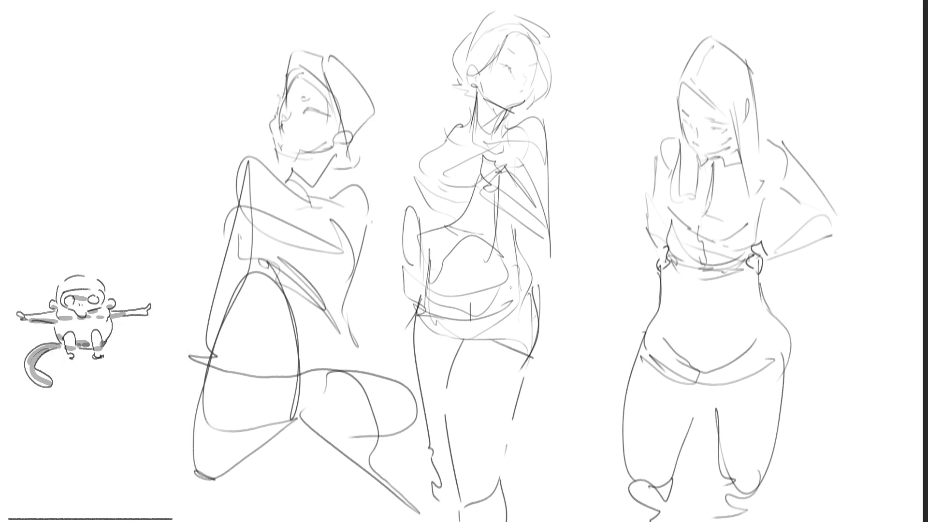
{"action": "mouse_move", "coordinate": [284, 114]}
{"action": "left_mouse_down"}
{"action": "mouse_move", "coordinate": [462, 230]}
{"action": "mouse_move", "coordinate": [696, 338]}
{"action": "mouse_move", "coordinate": [700, 444]}
{"action": "left_mouse_up"}
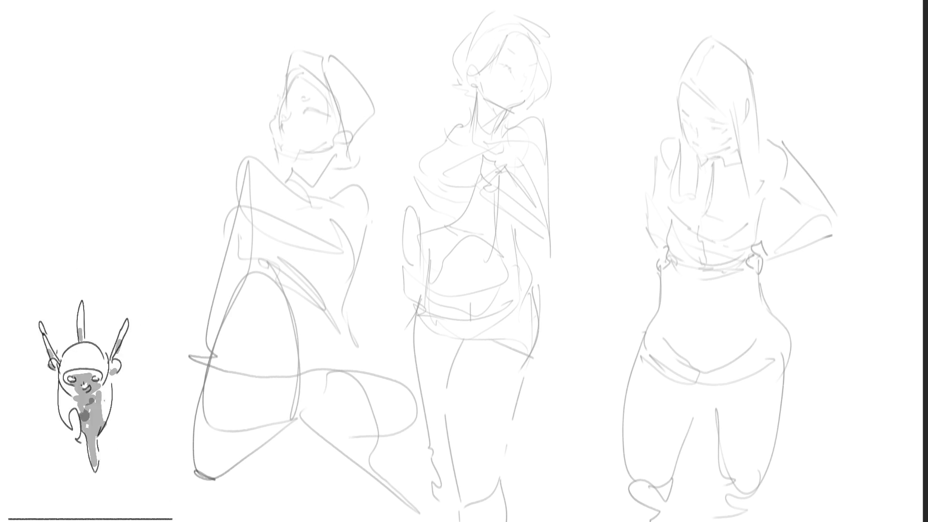
{"action": "mouse_move", "coordinate": [684, 121]}
{"action": "left_mouse_down"}
{"action": "mouse_move", "coordinate": [720, 130]}
{"action": "mouse_move", "coordinate": [690, 118]}
{"action": "mouse_move", "coordinate": [718, 122]}
{"action": "mouse_move", "coordinate": [695, 137]}
{"action": "left_mouse_up"}
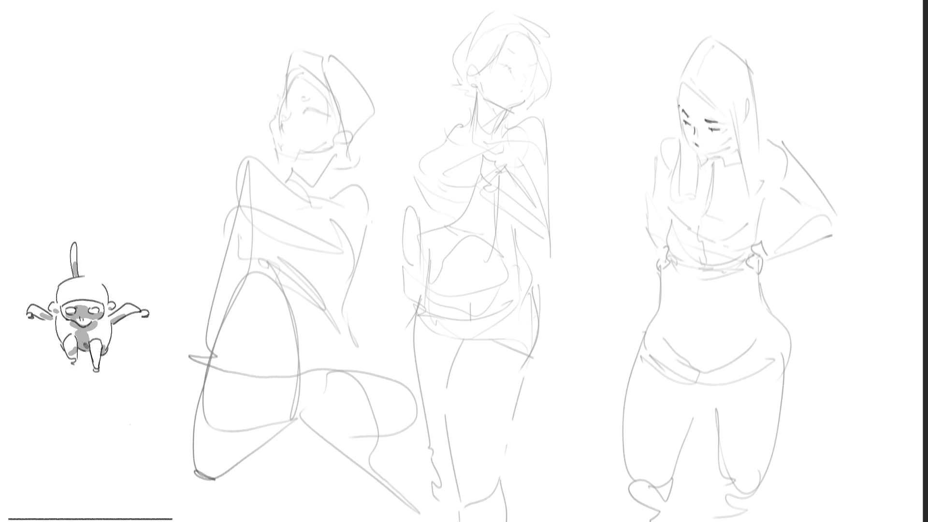
Ink the right figure's cheek, jawline, forehead hairline, hood edge and facial hair strands, dropping a bad chin stroke
{"action": "left_click_drag", "start_coordinate": [682, 124], "coordinate": [696, 151]}
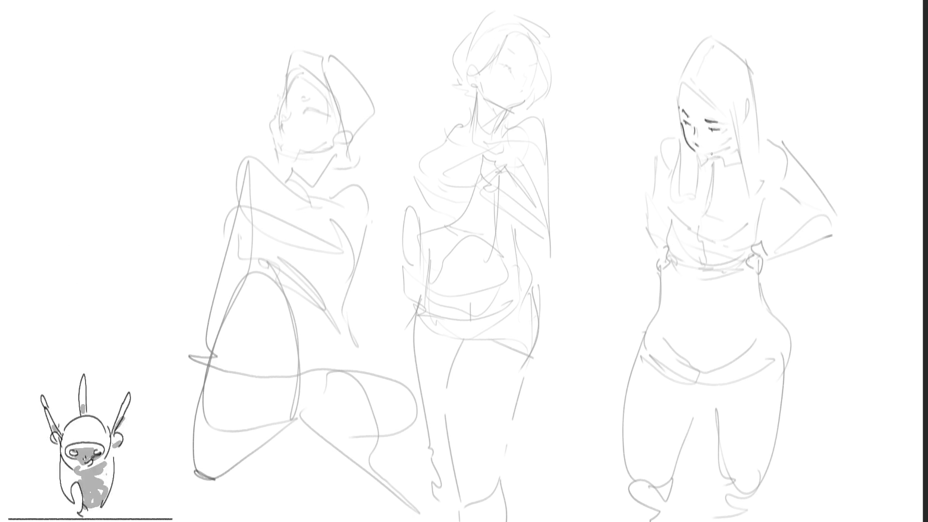
{"action": "left_click_drag", "start_coordinate": [707, 155], "coordinate": [726, 147]}
{"action": "key", "text": "ctrl+z"}
{"action": "mouse_move", "coordinate": [678, 90]}
{"action": "left_mouse_down"}
{"action": "mouse_move", "coordinate": [678, 108]}
{"action": "mouse_move", "coordinate": [695, 94]}
{"action": "mouse_move", "coordinate": [725, 117]}
{"action": "left_mouse_up"}
{"action": "mouse_move", "coordinate": [683, 82]}
{"action": "left_mouse_down"}
{"action": "mouse_move", "coordinate": [706, 36]}
{"action": "mouse_move", "coordinate": [675, 113]}
{"action": "mouse_move", "coordinate": [673, 198]}
{"action": "left_mouse_up"}
{"action": "mouse_move", "coordinate": [678, 160]}
{"action": "left_mouse_down"}
{"action": "mouse_move", "coordinate": [677, 202]}
{"action": "mouse_move", "coordinate": [696, 192]}
{"action": "mouse_move", "coordinate": [695, 172]}
{"action": "mouse_move", "coordinate": [697, 188]}
{"action": "mouse_move", "coordinate": [695, 175]}
{"action": "mouse_move", "coordinate": [733, 132]}
{"action": "mouse_move", "coordinate": [730, 166]}
{"action": "mouse_move", "coordinate": [726, 144]}
{"action": "left_mouse_up"}
Ink the collar around the neck and the long hair strands beside the face
{"action": "mouse_move", "coordinate": [731, 145]}
{"action": "left_mouse_down"}
{"action": "mouse_move", "coordinate": [738, 139]}
{"action": "mouse_move", "coordinate": [731, 160]}
{"action": "left_mouse_up"}
{"action": "left_click_drag", "start_coordinate": [733, 156], "coordinate": [728, 165]}
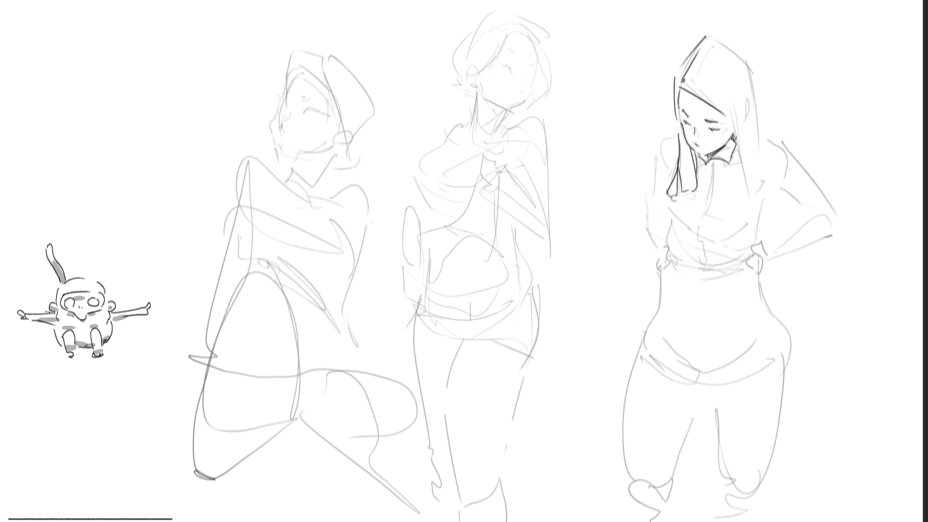
{"action": "left_click_drag", "start_coordinate": [726, 102], "coordinate": [743, 192]}
{"action": "mouse_move", "coordinate": [738, 104]}
{"action": "left_mouse_down"}
{"action": "mouse_move", "coordinate": [749, 188]}
{"action": "mouse_move", "coordinate": [749, 163]}
{"action": "mouse_move", "coordinate": [755, 183]}
{"action": "left_mouse_up"}
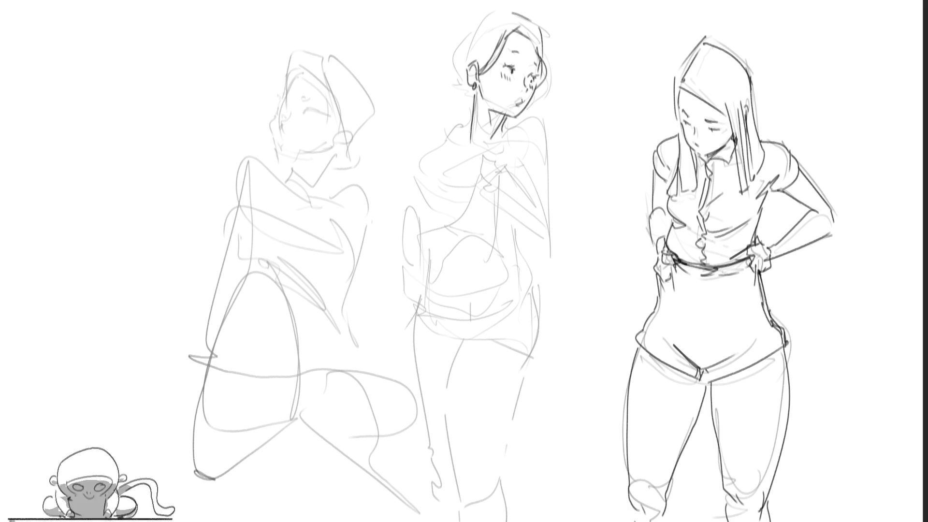
Ink the middle figure's collar, shoulder, neck, chest curve and side in darker lines
{"action": "mouse_move", "coordinate": [499, 143]}
{"action": "left_mouse_down"}
{"action": "mouse_move", "coordinate": [511, 128]}
{"action": "mouse_move", "coordinate": [551, 193]}
{"action": "left_mouse_up"}
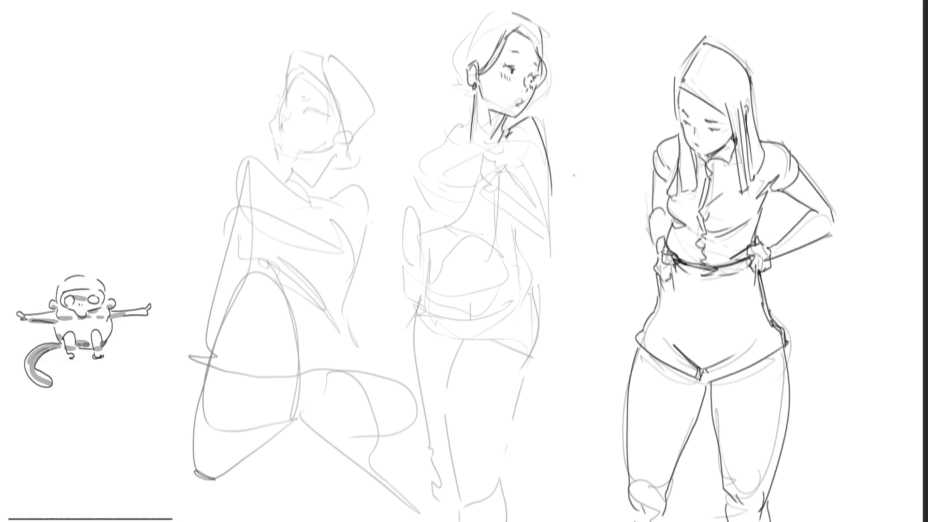
{"action": "mouse_move", "coordinate": [473, 116]}
{"action": "left_mouse_down"}
{"action": "mouse_move", "coordinate": [459, 132]}
{"action": "mouse_move", "coordinate": [467, 150]}
{"action": "mouse_move", "coordinate": [434, 146]}
{"action": "mouse_move", "coordinate": [464, 145]}
{"action": "mouse_move", "coordinate": [441, 153]}
{"action": "left_mouse_up"}
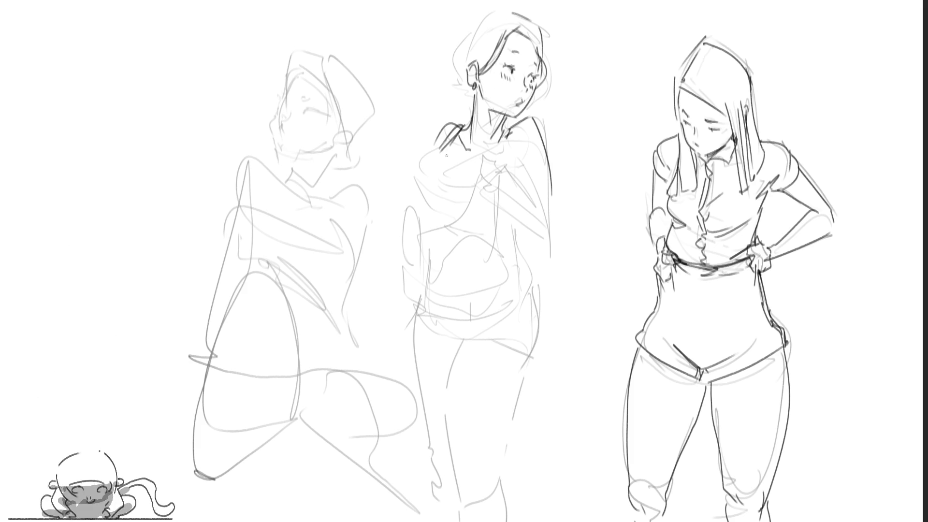
{"action": "mouse_move", "coordinate": [451, 160]}
{"action": "left_mouse_down"}
{"action": "mouse_move", "coordinate": [426, 192]}
{"action": "mouse_move", "coordinate": [438, 194]}
{"action": "mouse_move", "coordinate": [436, 208]}
{"action": "mouse_move", "coordinate": [474, 190]}
{"action": "mouse_move", "coordinate": [445, 192]}
{"action": "left_mouse_up"}
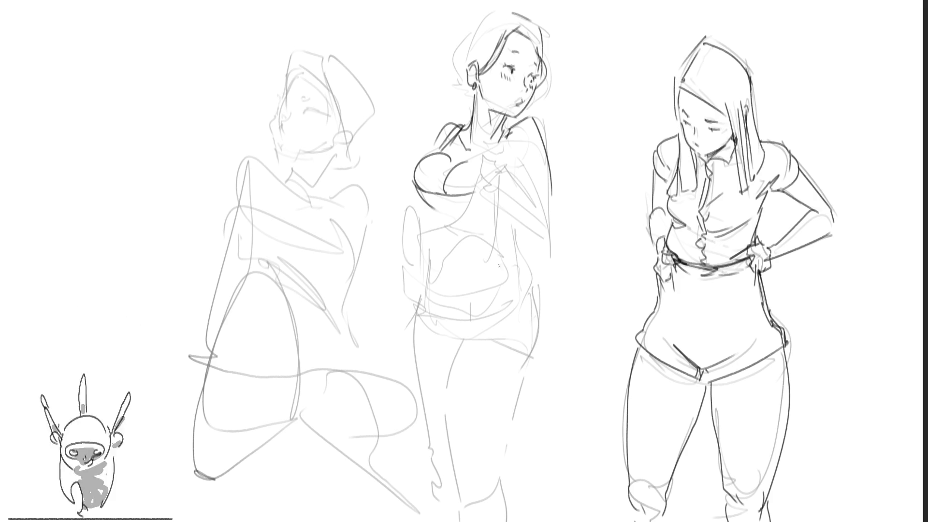
{"action": "left_click_drag", "start_coordinate": [427, 196], "coordinate": [423, 232]}
{"action": "left_click_drag", "start_coordinate": [432, 216], "coordinate": [424, 244]}
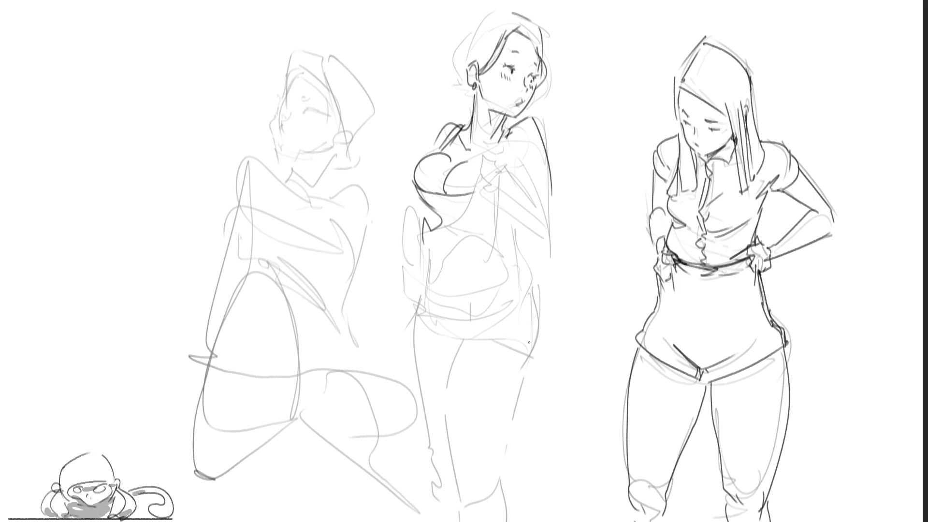
{"action": "left_click_drag", "start_coordinate": [512, 167], "coordinate": [524, 178]}
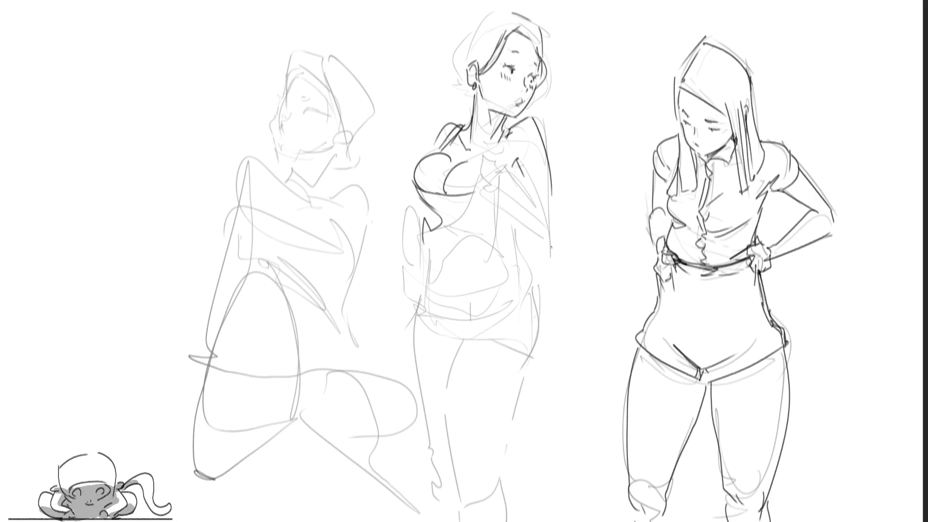
Draw the hand near her chest, the forearm and sleeve, and outline her other arm and hand
{"action": "mouse_move", "coordinate": [483, 142]}
{"action": "left_mouse_down"}
{"action": "mouse_move", "coordinate": [505, 192]}
{"action": "mouse_move", "coordinate": [480, 186]}
{"action": "mouse_move", "coordinate": [513, 200]}
{"action": "mouse_move", "coordinate": [548, 240]}
{"action": "left_mouse_up"}
{"action": "mouse_move", "coordinate": [513, 189]}
{"action": "left_mouse_down"}
{"action": "mouse_move", "coordinate": [558, 229]}
{"action": "mouse_move", "coordinate": [552, 249]}
{"action": "mouse_move", "coordinate": [562, 250]}
{"action": "left_mouse_up"}
{"action": "left_click_drag", "start_coordinate": [556, 188], "coordinate": [560, 224]}
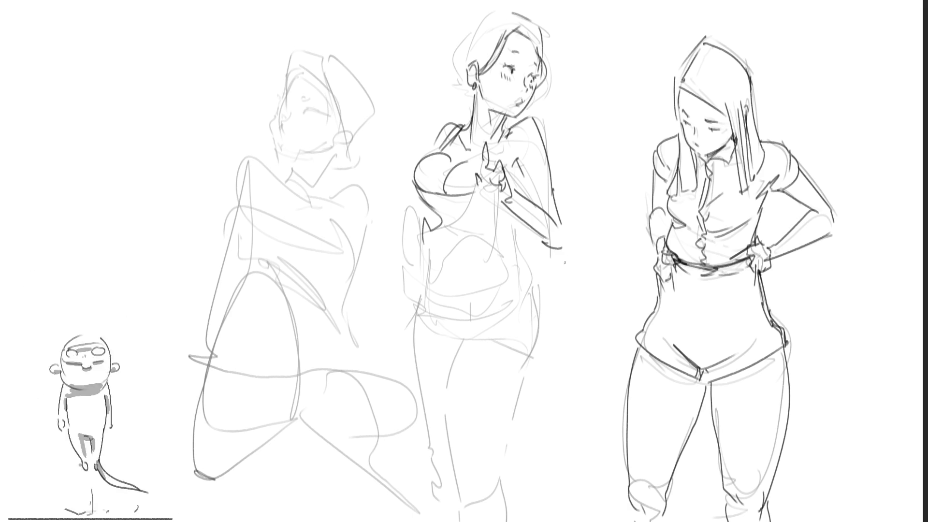
{"action": "left_click_drag", "start_coordinate": [414, 222], "coordinate": [429, 232]}
{"action": "left_click_drag", "start_coordinate": [419, 195], "coordinate": [397, 241]}
{"action": "left_click_drag", "start_coordinate": [411, 182], "coordinate": [392, 198]}
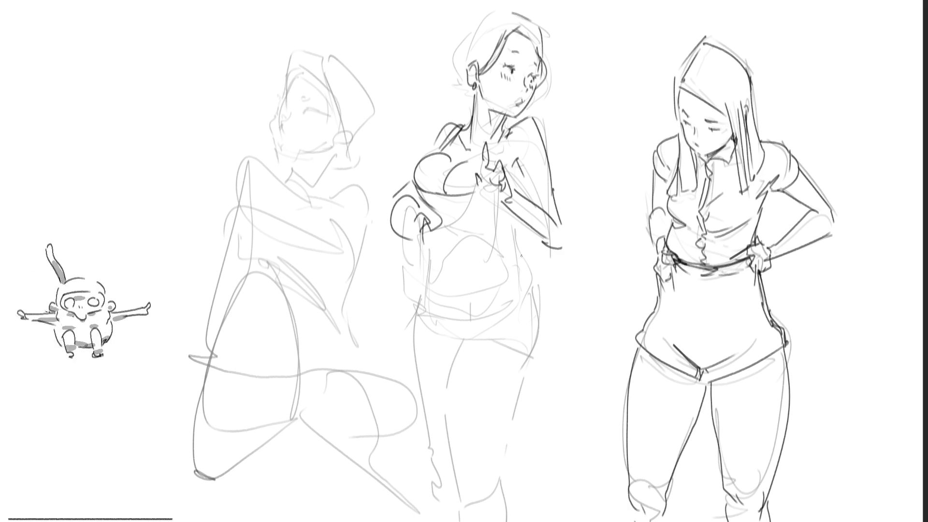
Ink both sides of the middle figure's torso, around her hands, and details at the neck and chest
{"action": "mouse_move", "coordinate": [484, 165]}
{"action": "left_mouse_down"}
{"action": "mouse_move", "coordinate": [436, 240]}
{"action": "mouse_move", "coordinate": [518, 295]}
{"action": "left_mouse_up"}
{"action": "mouse_move", "coordinate": [452, 211]}
{"action": "left_mouse_down"}
{"action": "mouse_move", "coordinate": [416, 254]}
{"action": "mouse_move", "coordinate": [413, 240]}
{"action": "mouse_move", "coordinate": [403, 333]}
{"action": "left_mouse_up"}
{"action": "left_click_drag", "start_coordinate": [418, 244], "coordinate": [405, 319]}
{"action": "left_click_drag", "start_coordinate": [497, 189], "coordinate": [498, 240]}
{"action": "left_click_drag", "start_coordinate": [540, 251], "coordinate": [546, 297]}
{"action": "mouse_move", "coordinate": [523, 223]}
{"action": "left_mouse_down"}
{"action": "mouse_move", "coordinate": [549, 309]}
{"action": "mouse_move", "coordinate": [519, 266]}
{"action": "mouse_move", "coordinate": [544, 277]}
{"action": "mouse_move", "coordinate": [521, 251]}
{"action": "left_mouse_up"}
{"action": "mouse_move", "coordinate": [515, 168]}
{"action": "left_mouse_down"}
{"action": "mouse_move", "coordinate": [518, 186]}
{"action": "mouse_move", "coordinate": [520, 173]}
{"action": "left_mouse_up"}
{"action": "mouse_move", "coordinate": [504, 126]}
{"action": "left_mouse_down"}
{"action": "mouse_move", "coordinate": [513, 143]}
{"action": "mouse_move", "coordinate": [495, 167]}
{"action": "left_mouse_up"}
{"action": "left_click_drag", "start_coordinate": [512, 122], "coordinate": [504, 188]}
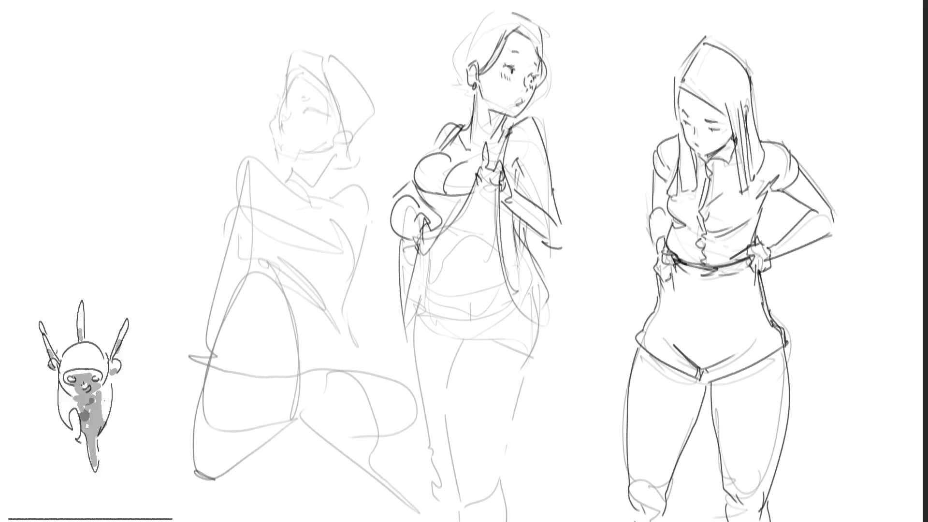
Ink the open jacket's left edge and draw the belt with its buckle
{"action": "left_click_drag", "start_coordinate": [416, 239], "coordinate": [397, 342]}
{"action": "left_click_drag", "start_coordinate": [414, 326], "coordinate": [407, 341]}
{"action": "left_click_drag", "start_coordinate": [421, 294], "coordinate": [412, 341]}
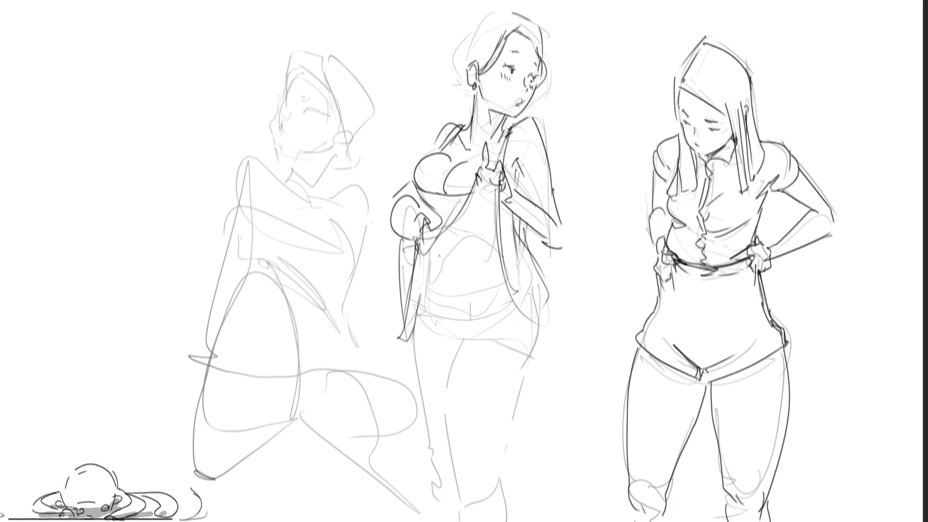
{"action": "mouse_move", "coordinate": [423, 293]}
{"action": "left_mouse_down"}
{"action": "mouse_move", "coordinate": [436, 292]}
{"action": "mouse_move", "coordinate": [450, 309]}
{"action": "mouse_move", "coordinate": [448, 296]}
{"action": "mouse_move", "coordinate": [472, 291]}
{"action": "mouse_move", "coordinate": [468, 307]}
{"action": "left_mouse_up"}
{"action": "mouse_move", "coordinate": [474, 289]}
{"action": "left_mouse_down"}
{"action": "mouse_move", "coordinate": [476, 305]}
{"action": "mouse_move", "coordinate": [499, 288]}
{"action": "mouse_move", "coordinate": [503, 301]}
{"action": "left_mouse_up"}
{"action": "left_click_drag", "start_coordinate": [501, 296], "coordinate": [513, 294]}
{"action": "mouse_move", "coordinate": [419, 294]}
{"action": "left_mouse_down"}
{"action": "mouse_move", "coordinate": [437, 293]}
{"action": "mouse_move", "coordinate": [436, 302]}
{"action": "left_mouse_up"}
Ink the middle figure's shorts and hips
{"action": "left_click_drag", "start_coordinate": [452, 358], "coordinate": [531, 372]}
{"action": "left_click_drag", "start_coordinate": [460, 347], "coordinate": [454, 359]}
{"action": "left_click_drag", "start_coordinate": [498, 332], "coordinate": [455, 349]}
{"action": "mouse_move", "coordinate": [435, 330]}
{"action": "left_mouse_down"}
{"action": "mouse_move", "coordinate": [474, 344]}
{"action": "mouse_move", "coordinate": [464, 359]}
{"action": "left_mouse_up"}
{"action": "left_click_drag", "start_coordinate": [465, 358], "coordinate": [517, 369]}
{"action": "left_click_drag", "start_coordinate": [549, 320], "coordinate": [543, 344]}
{"action": "left_click_drag", "start_coordinate": [544, 344], "coordinate": [535, 362]}
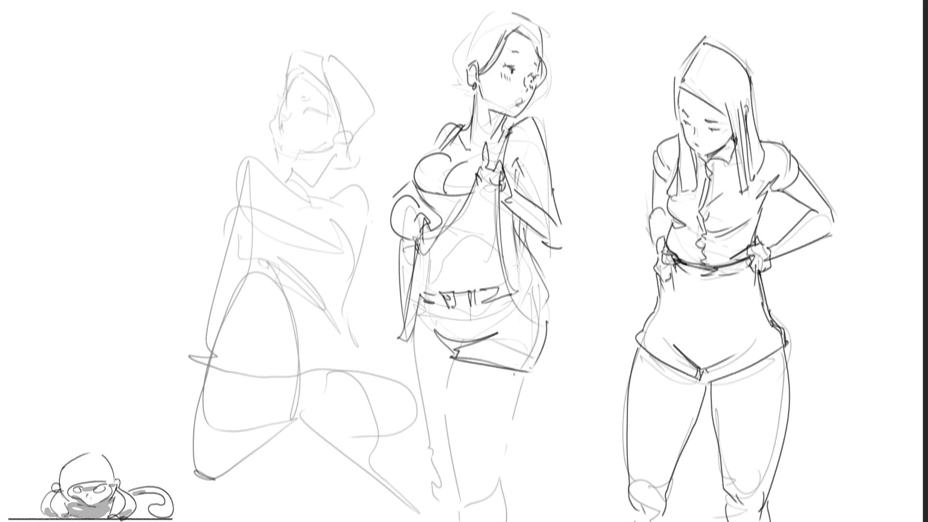
Ink both legs, then undo the cuff drawn around the knee
{"action": "left_click_drag", "start_coordinate": [529, 376], "coordinate": [492, 463]}
{"action": "mouse_move", "coordinate": [452, 364]}
{"action": "left_mouse_down"}
{"action": "mouse_move", "coordinate": [424, 462]}
{"action": "mouse_move", "coordinate": [474, 466]}
{"action": "mouse_move", "coordinate": [416, 485]}
{"action": "mouse_move", "coordinate": [499, 457]}
{"action": "left_mouse_up"}
{"action": "left_click_drag", "start_coordinate": [483, 490], "coordinate": [435, 521]}
{"action": "left_click_drag", "start_coordinate": [503, 471], "coordinate": [520, 521]}
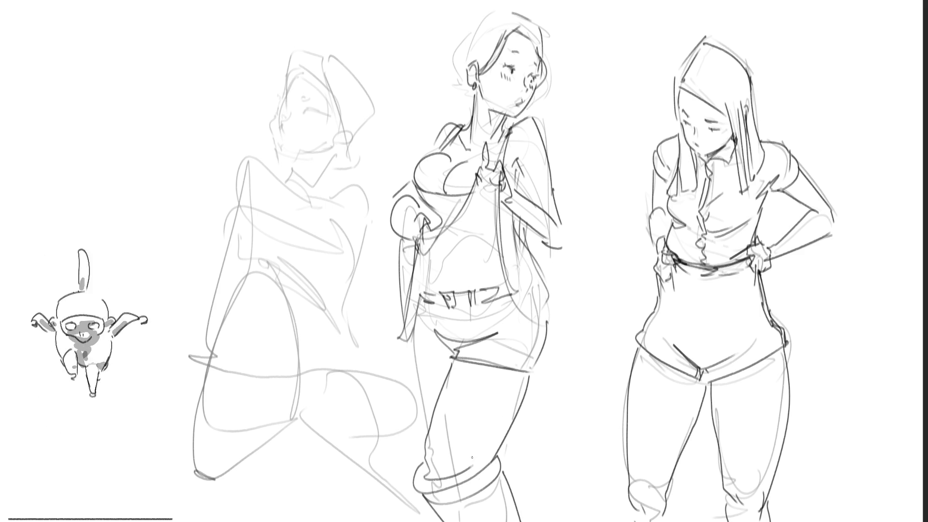
{"action": "key", "text": "ctrl+z"}
Redraw the shorts hem and left thigh, and ink the middle figure's waist and belly
{"action": "key", "text": "ctrl+z"}
{"action": "key", "text": "ctrl+z"}
{"action": "mouse_move", "coordinate": [439, 473]}
{"action": "left_mouse_down"}
{"action": "mouse_move", "coordinate": [423, 479]}
{"action": "mouse_move", "coordinate": [499, 456]}
{"action": "mouse_move", "coordinate": [512, 442]}
{"action": "left_mouse_up"}
{"action": "key", "text": "ctrl+z"}
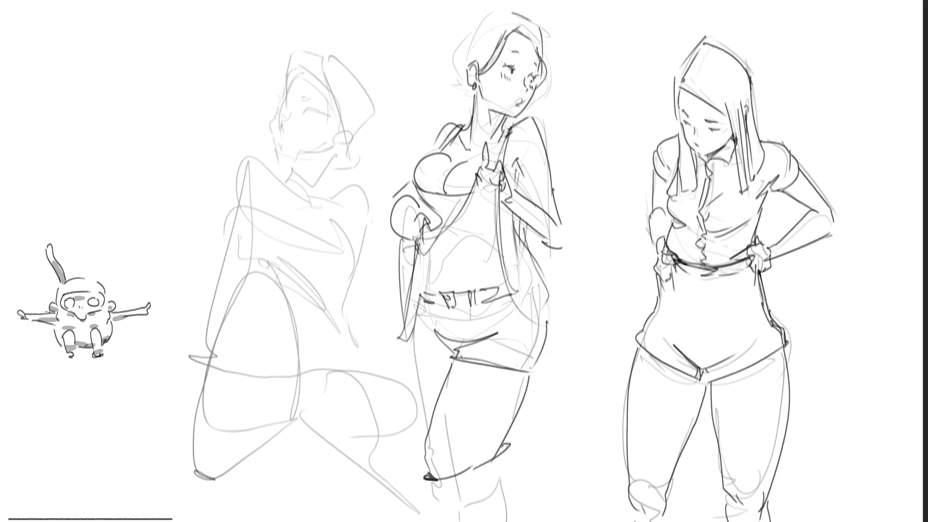
{"action": "mouse_move", "coordinate": [411, 353]}
{"action": "left_mouse_down"}
{"action": "mouse_move", "coordinate": [447, 357]}
{"action": "mouse_move", "coordinate": [440, 361]}
{"action": "left_mouse_up"}
{"action": "left_click_drag", "start_coordinate": [413, 353], "coordinate": [425, 398]}
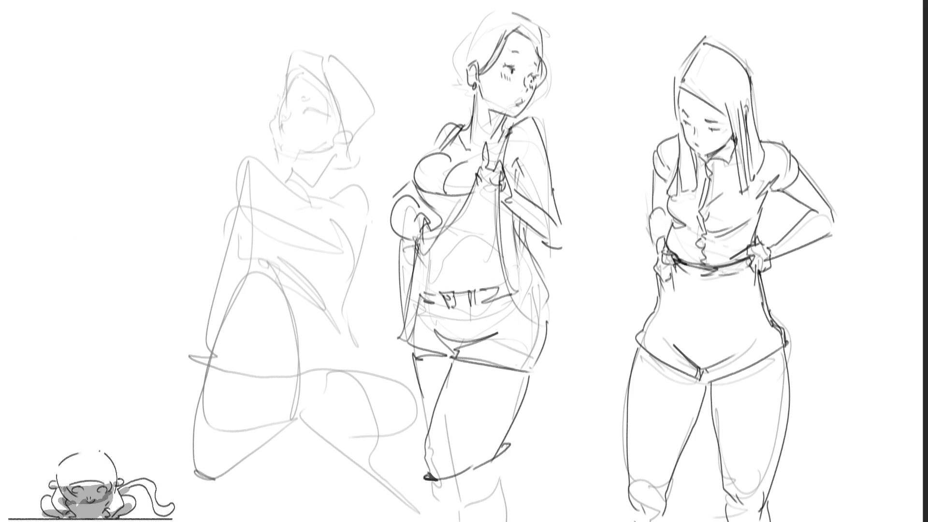
{"action": "mouse_move", "coordinate": [500, 249]}
{"action": "left_mouse_down"}
{"action": "mouse_move", "coordinate": [489, 264]}
{"action": "mouse_move", "coordinate": [420, 286]}
{"action": "mouse_move", "coordinate": [438, 288]}
{"action": "mouse_move", "coordinate": [425, 292]}
{"action": "mouse_move", "coordinate": [497, 253]}
{"action": "mouse_move", "coordinate": [513, 296]}
{"action": "mouse_move", "coordinate": [555, 330]}
{"action": "mouse_move", "coordinate": [551, 312]}
{"action": "left_mouse_up"}
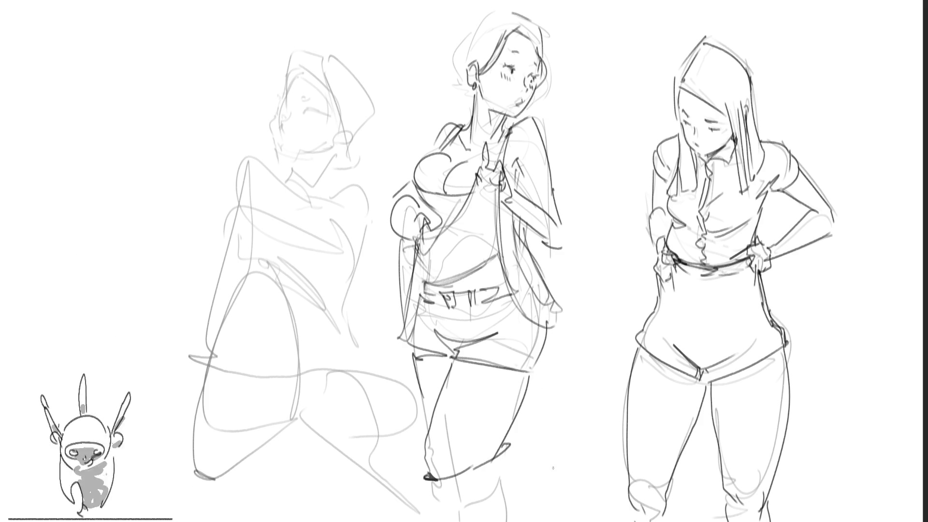
Draw a hand resting on the right hip and darken her curly hair outline
{"action": "left_click_drag", "start_coordinate": [560, 305], "coordinate": [552, 372]}
{"action": "key", "text": "ctrl+z"}
{"action": "mouse_move", "coordinate": [563, 307]}
{"action": "left_mouse_down"}
{"action": "mouse_move", "coordinate": [548, 362]}
{"action": "mouse_move", "coordinate": [552, 352]}
{"action": "left_mouse_up"}
{"action": "left_click_drag", "start_coordinate": [556, 333], "coordinate": [549, 347]}
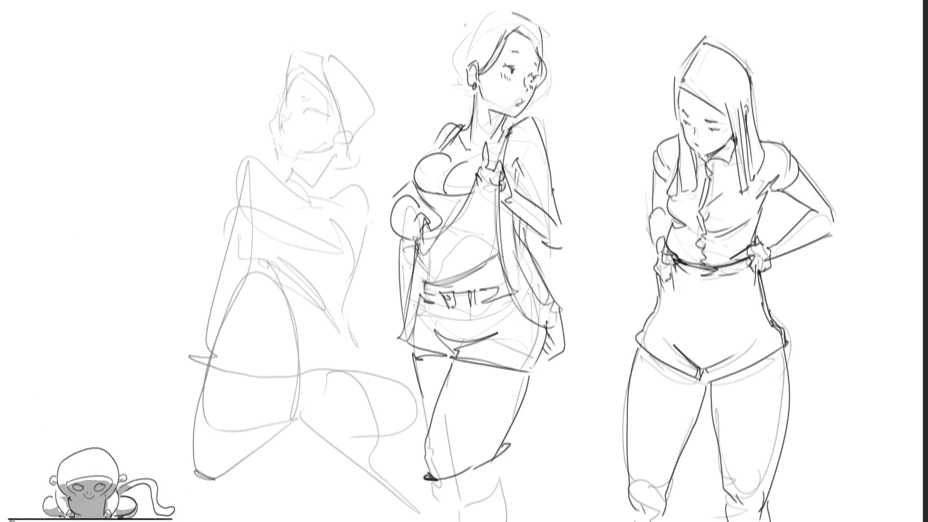
{"action": "mouse_move", "coordinate": [469, 63]}
{"action": "left_mouse_down"}
{"action": "mouse_move", "coordinate": [498, 10]}
{"action": "mouse_move", "coordinate": [538, 26]}
{"action": "mouse_move", "coordinate": [549, 61]}
{"action": "left_mouse_up"}
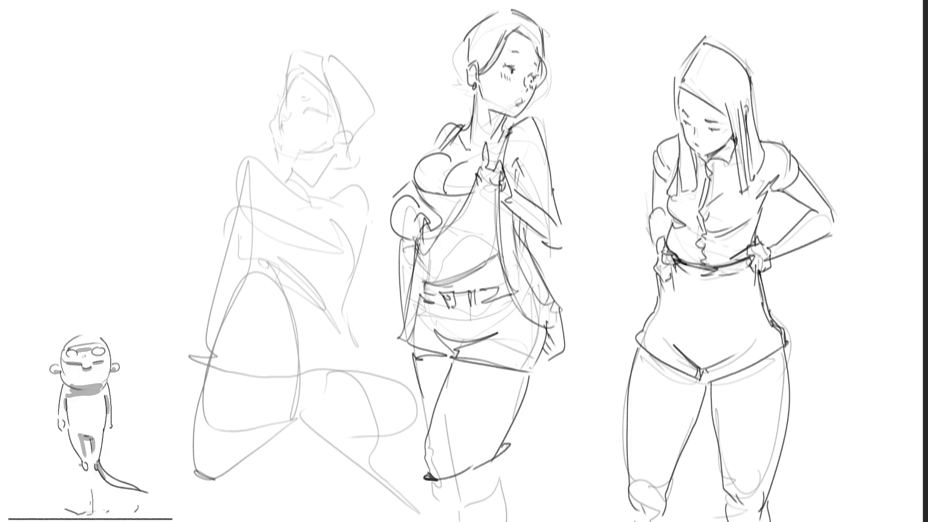
{"action": "mouse_move", "coordinate": [467, 36]}
{"action": "left_mouse_down"}
{"action": "mouse_move", "coordinate": [449, 90]}
{"action": "mouse_move", "coordinate": [469, 102]}
{"action": "mouse_move", "coordinate": [451, 109]}
{"action": "mouse_move", "coordinate": [447, 87]}
{"action": "mouse_move", "coordinate": [446, 102]}
{"action": "left_mouse_up"}
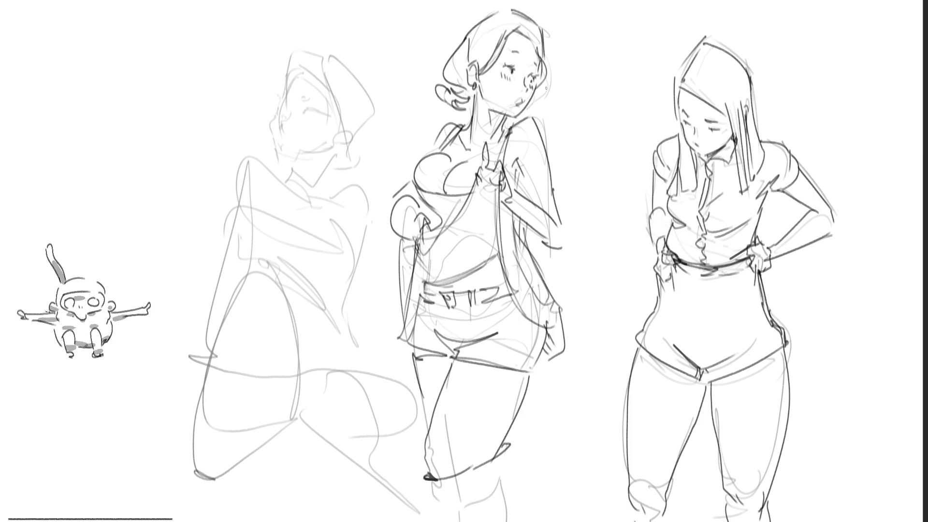
{"action": "mouse_move", "coordinate": [437, 77]}
{"action": "left_mouse_down"}
{"action": "mouse_move", "coordinate": [412, 53]}
{"action": "mouse_move", "coordinate": [463, 15]}
{"action": "mouse_move", "coordinate": [453, 54]}
{"action": "left_mouse_up"}
{"action": "left_click", "coordinate": [489, 96]}
{"action": "key", "text": "ctrl+z"}
{"action": "key", "text": "ctrl+z"}
{"action": "key", "text": "ctrl+z"}
{"action": "mouse_move", "coordinate": [452, 3]}
{"action": "left_mouse_down"}
{"action": "mouse_move", "coordinate": [455, 41]}
{"action": "mouse_move", "coordinate": [432, 32]}
{"action": "mouse_move", "coordinate": [478, 2]}
{"action": "mouse_move", "coordinate": [418, 22]}
{"action": "mouse_move", "coordinate": [406, 63]}
{"action": "left_mouse_up"}
{"action": "key", "text": "ctrl+z"}
{"action": "key", "text": "ctrl+z"}
{"action": "key", "text": "ctrl+z"}
{"action": "key", "text": "ctrl+z"}
{"action": "mouse_move", "coordinate": [435, 2]}
{"action": "left_mouse_down"}
{"action": "mouse_move", "coordinate": [424, 71]}
{"action": "mouse_move", "coordinate": [531, 8]}
{"action": "left_mouse_up"}
{"action": "left_click_drag", "start_coordinate": [592, 12], "coordinate": [546, 63]}
{"action": "key", "text": "ctrl+z"}
{"action": "left_click_drag", "start_coordinate": [567, 9], "coordinate": [539, 59]}
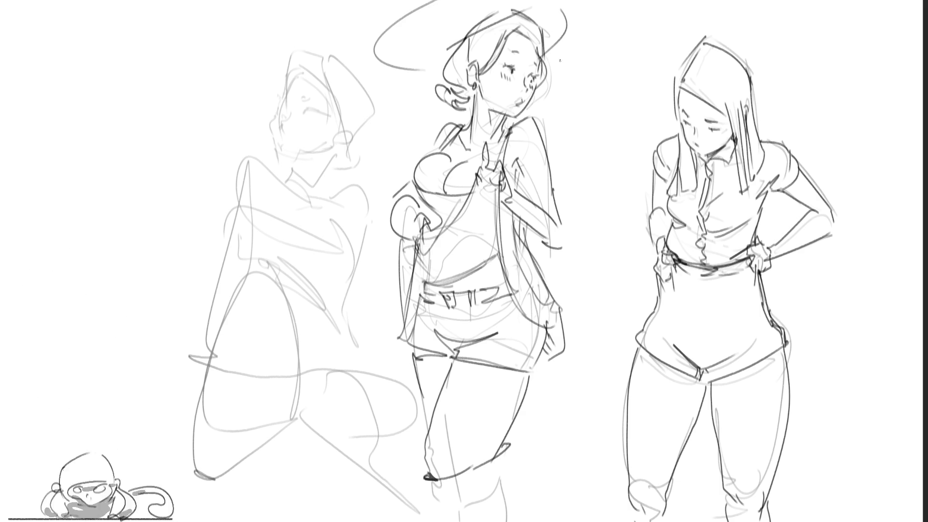
{"action": "key", "text": "ctrl+z"}
{"action": "left_click_drag", "start_coordinate": [576, 6], "coordinate": [556, 59]}
{"action": "key", "text": "ctrl+z"}
{"action": "left_click_drag", "start_coordinate": [587, 8], "coordinate": [560, 52]}
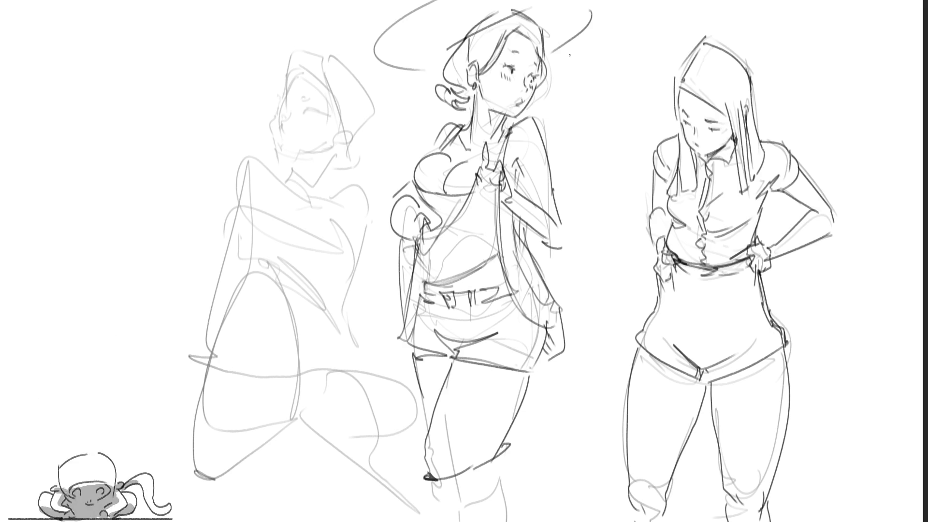
{"action": "left_click_drag", "start_coordinate": [482, 37], "coordinate": [551, 29]}
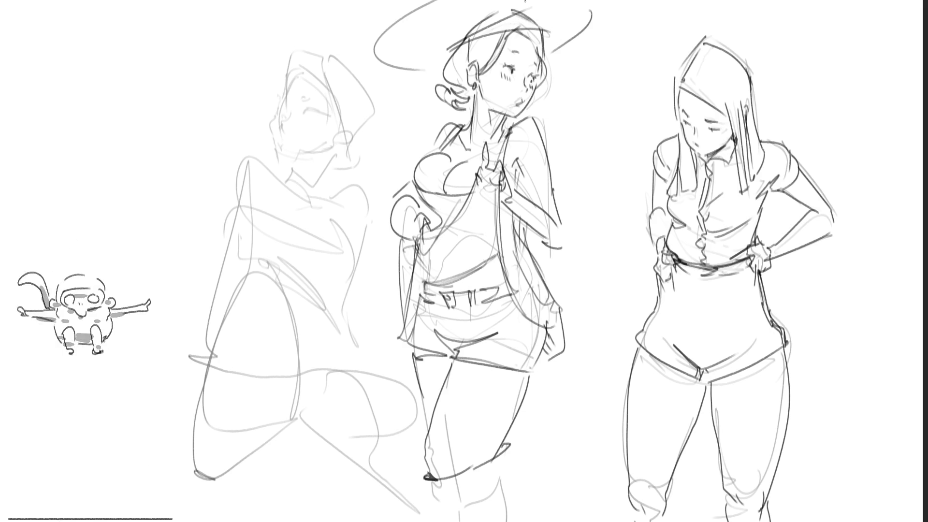
{"action": "key", "text": "ctrl+z"}
{"action": "key", "text": "ctrl+z"}
{"action": "key", "text": "ctrl+z"}
{"action": "key", "text": "ctrl+z"}
{"action": "mouse_move", "coordinate": [430, 52]}
{"action": "left_mouse_down"}
{"action": "mouse_move", "coordinate": [456, 22]}
{"action": "mouse_move", "coordinate": [444, 55]}
{"action": "mouse_move", "coordinate": [442, 21]}
{"action": "left_mouse_up"}
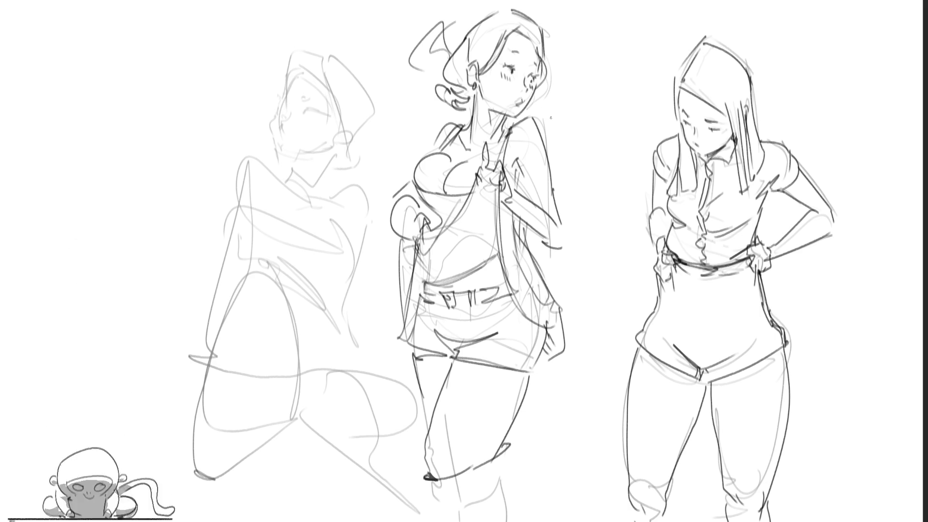
{"action": "key", "text": "ctrl+z"}
{"action": "key", "text": "ctrl+z"}
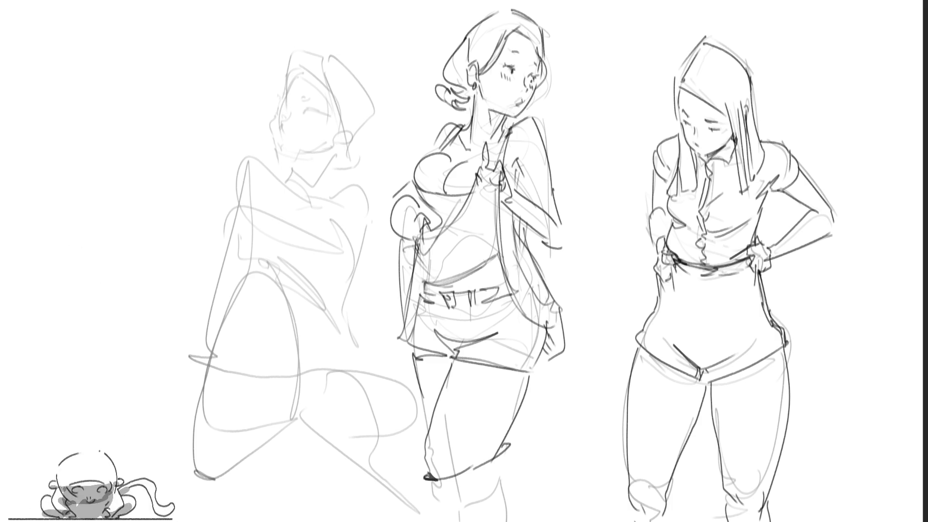
Hatch under the middle figure's chin, discarding every trial line drawn from her mouth
{"action": "left_click_drag", "start_coordinate": [491, 110], "coordinate": [507, 131]}
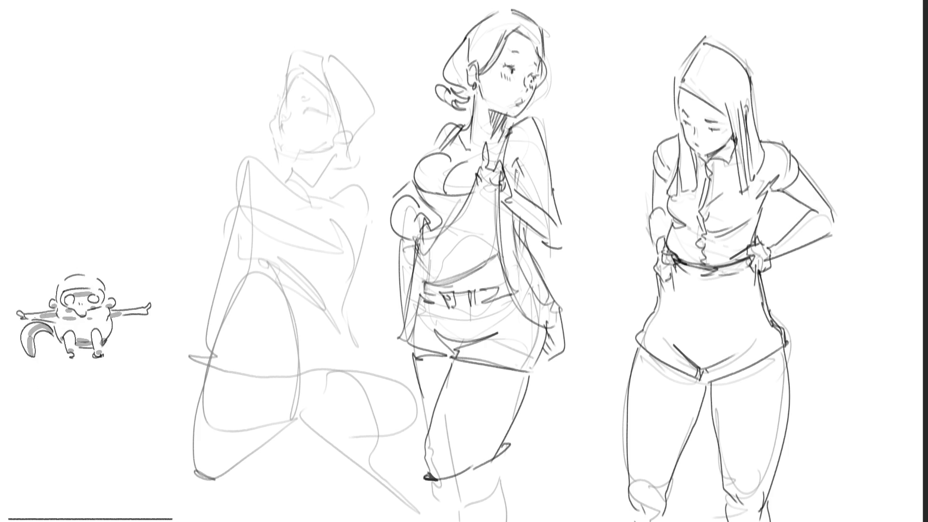
{"action": "left_click_drag", "start_coordinate": [503, 121], "coordinate": [508, 129]}
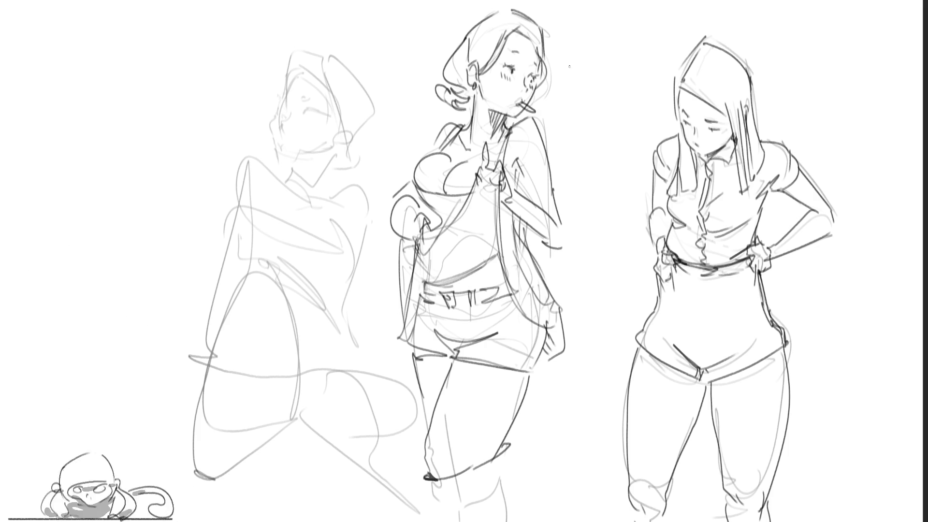
{"action": "left_click_drag", "start_coordinate": [531, 102], "coordinate": [796, 34]}
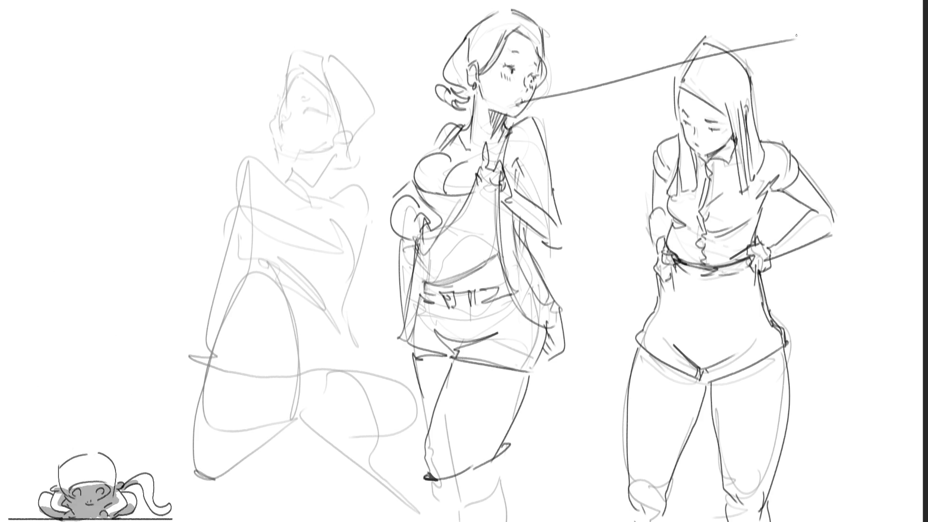
{"action": "key", "text": "ctrl+z"}
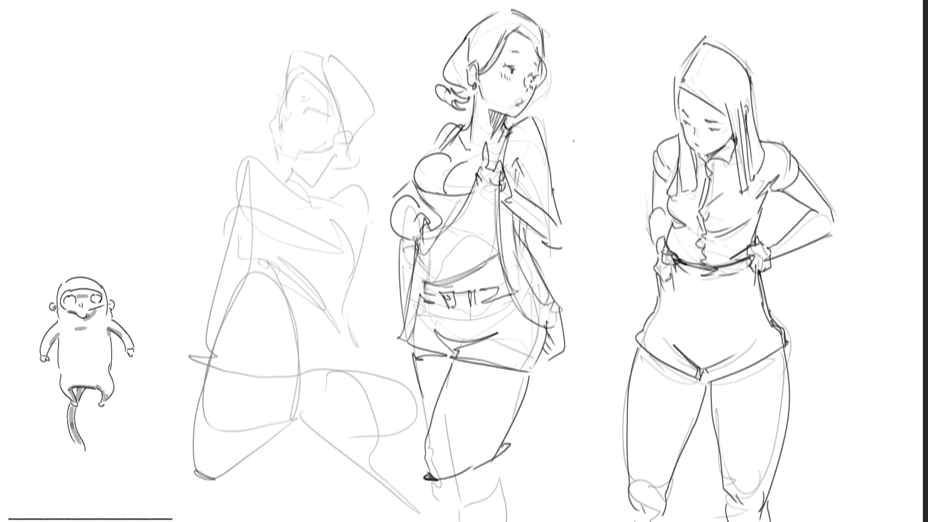
{"action": "left_click_drag", "start_coordinate": [523, 110], "coordinate": [679, 234]}
{"action": "key", "text": "ctrl+z"}
{"action": "left_click_drag", "start_coordinate": [517, 103], "coordinate": [719, 135]}
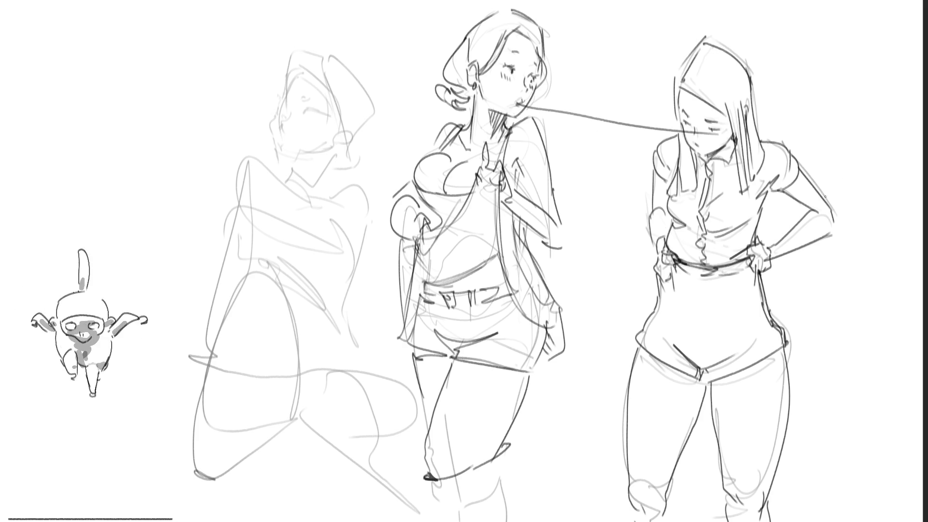
{"action": "key", "text": "ctrl+z"}
{"action": "mouse_move", "coordinate": [519, 104]}
{"action": "left_mouse_down"}
{"action": "mouse_move", "coordinate": [660, 132]}
{"action": "mouse_move", "coordinate": [672, 147]}
{"action": "mouse_move", "coordinate": [543, 107]}
{"action": "mouse_move", "coordinate": [679, 127]}
{"action": "left_mouse_up"}
{"action": "key", "text": "ctrl+z"}
{"action": "key", "text": "ctrl+z"}
{"action": "left_click_drag", "start_coordinate": [522, 106], "coordinate": [698, 126]}
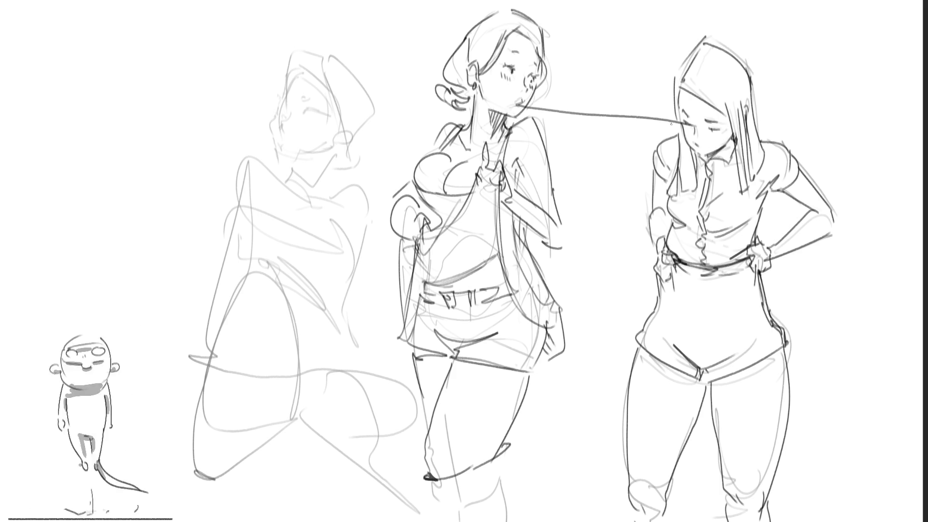
{"action": "key", "text": "ctrl+z"}
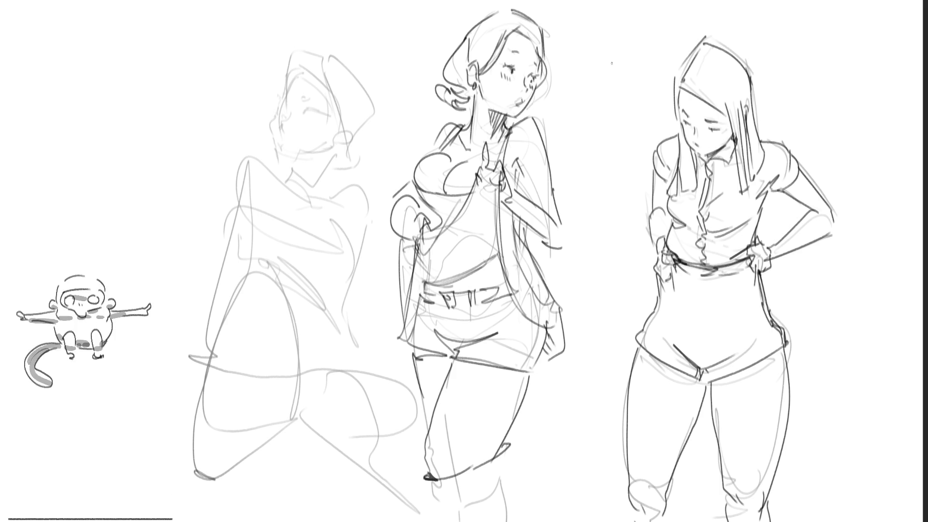
Redraw the hair strands on the left of the middle figure's head
{"action": "mouse_move", "coordinate": [508, 7]}
{"action": "left_mouse_down"}
{"action": "mouse_move", "coordinate": [459, 29]}
{"action": "mouse_move", "coordinate": [443, 71]}
{"action": "left_mouse_up"}
{"action": "key", "text": "ctrl+z"}
{"action": "key", "text": "ctrl+z"}
{"action": "left_click_drag", "start_coordinate": [455, 30], "coordinate": [450, 59]}
{"action": "left_click_drag", "start_coordinate": [505, 8], "coordinate": [448, 42]}
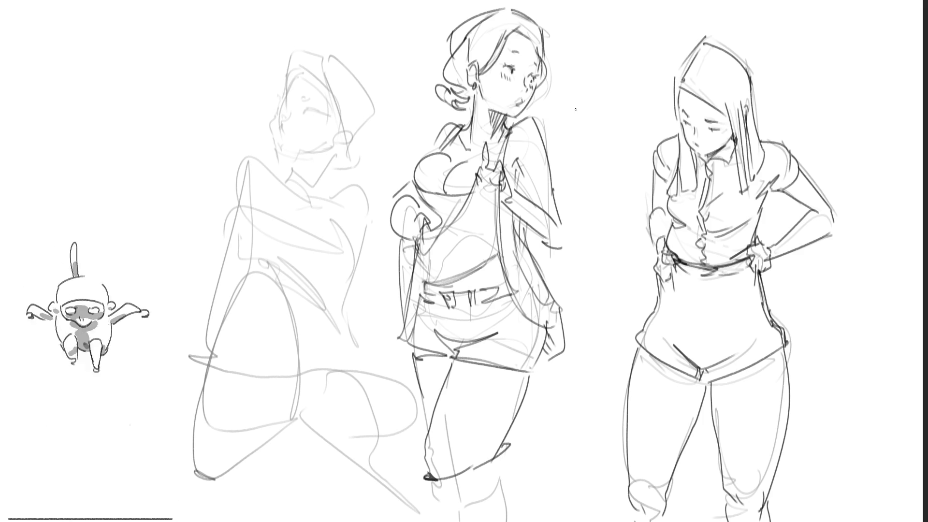
Add strokes to the middle figure's shorts fly, then draw the faint sketch's closed eye and features
{"action": "mouse_move", "coordinate": [454, 303]}
{"action": "left_mouse_down"}
{"action": "mouse_move", "coordinate": [446, 345]}
{"action": "mouse_move", "coordinate": [457, 320]}
{"action": "mouse_move", "coordinate": [459, 352]}
{"action": "left_mouse_up"}
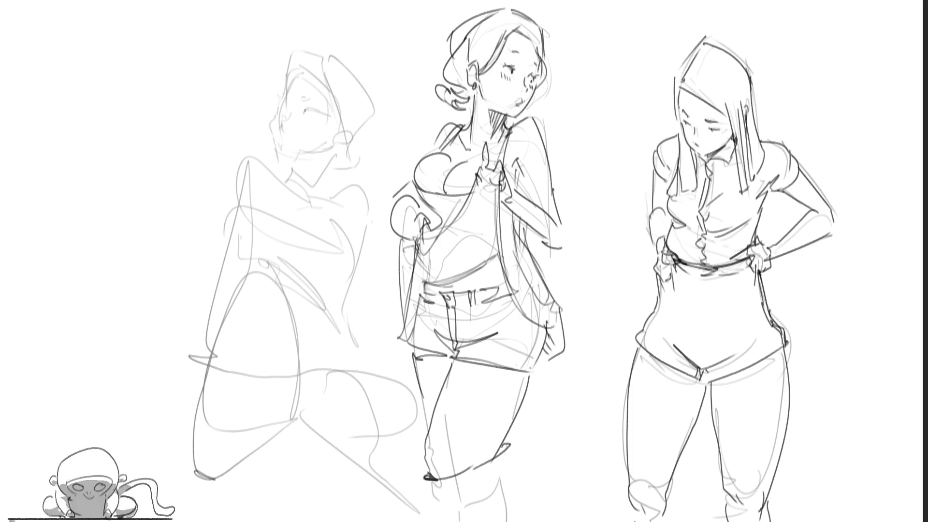
{"action": "left_click_drag", "start_coordinate": [303, 109], "coordinate": [320, 117]}
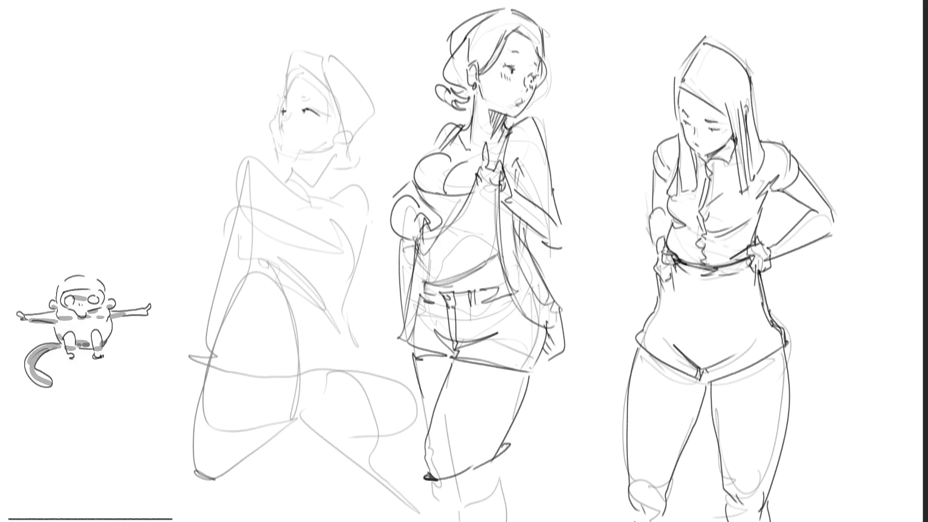
{"action": "mouse_move", "coordinate": [281, 67]}
{"action": "left_mouse_down"}
{"action": "mouse_move", "coordinate": [289, 106]}
{"action": "mouse_move", "coordinate": [296, 98]}
{"action": "left_mouse_up"}
Ink dark curly hair across and around the faint sketch's head, undoing the jaw stroke
{"action": "mouse_move", "coordinate": [290, 52]}
{"action": "left_mouse_down"}
{"action": "mouse_move", "coordinate": [281, 73]}
{"action": "mouse_move", "coordinate": [321, 59]}
{"action": "mouse_move", "coordinate": [317, 65]}
{"action": "left_mouse_up"}
{"action": "mouse_move", "coordinate": [300, 62]}
{"action": "left_mouse_down"}
{"action": "mouse_move", "coordinate": [288, 106]}
{"action": "mouse_move", "coordinate": [279, 95]}
{"action": "left_mouse_up"}
{"action": "left_click_drag", "start_coordinate": [272, 94], "coordinate": [283, 105]}
{"action": "mouse_move", "coordinate": [304, 68]}
{"action": "left_mouse_down"}
{"action": "mouse_move", "coordinate": [333, 93]}
{"action": "mouse_move", "coordinate": [295, 75]}
{"action": "mouse_move", "coordinate": [329, 95]}
{"action": "mouse_move", "coordinate": [346, 80]}
{"action": "left_mouse_up"}
{"action": "mouse_move", "coordinate": [346, 79]}
{"action": "left_mouse_down"}
{"action": "mouse_move", "coordinate": [330, 97]}
{"action": "mouse_move", "coordinate": [342, 107]}
{"action": "left_mouse_up"}
{"action": "left_click_drag", "start_coordinate": [341, 106], "coordinate": [319, 141]}
{"action": "mouse_move", "coordinate": [279, 103]}
{"action": "left_mouse_down"}
{"action": "mouse_move", "coordinate": [265, 140]}
{"action": "mouse_move", "coordinate": [298, 167]}
{"action": "mouse_move", "coordinate": [331, 150]}
{"action": "left_mouse_up"}
{"action": "key", "text": "ctrl+z"}
{"action": "key", "text": "ctrl+z"}
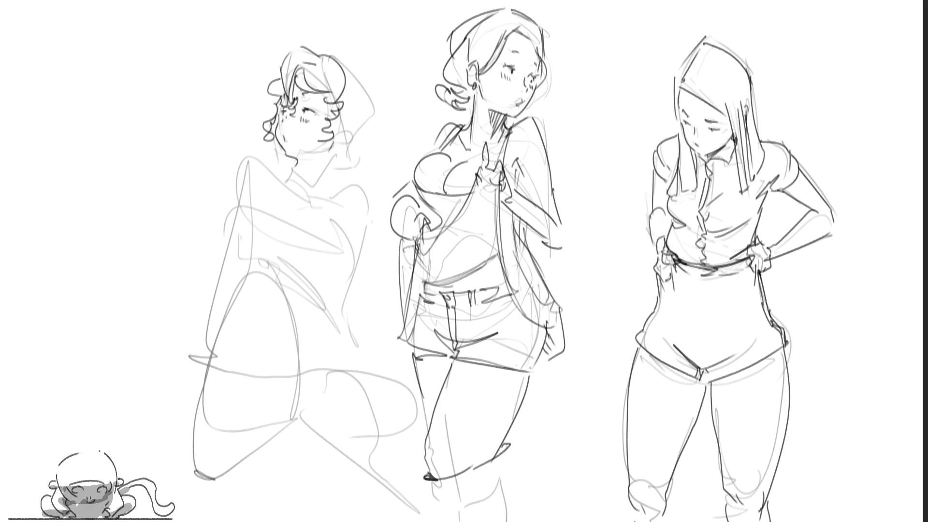
Draw curls on both sides of the left figure's head down to her shoulder
{"action": "left_click_drag", "start_coordinate": [280, 73], "coordinate": [264, 119]}
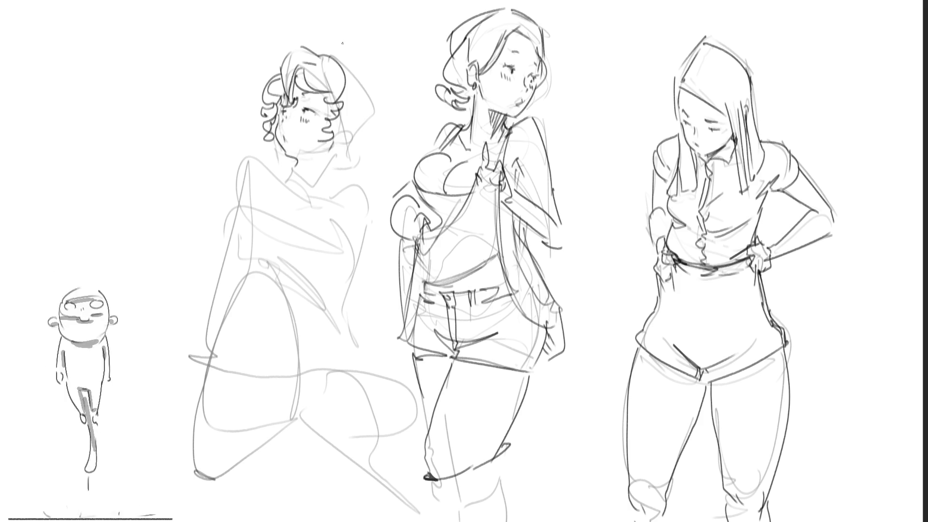
{"action": "mouse_move", "coordinate": [328, 53]}
{"action": "left_mouse_down"}
{"action": "mouse_move", "coordinate": [339, 127]}
{"action": "mouse_move", "coordinate": [328, 142]}
{"action": "mouse_move", "coordinate": [344, 128]}
{"action": "left_mouse_up"}
{"action": "mouse_move", "coordinate": [358, 79]}
{"action": "left_mouse_down"}
{"action": "mouse_move", "coordinate": [360, 152]}
{"action": "mouse_move", "coordinate": [330, 188]}
{"action": "mouse_move", "coordinate": [383, 203]}
{"action": "mouse_move", "coordinate": [372, 213]}
{"action": "left_mouse_up"}
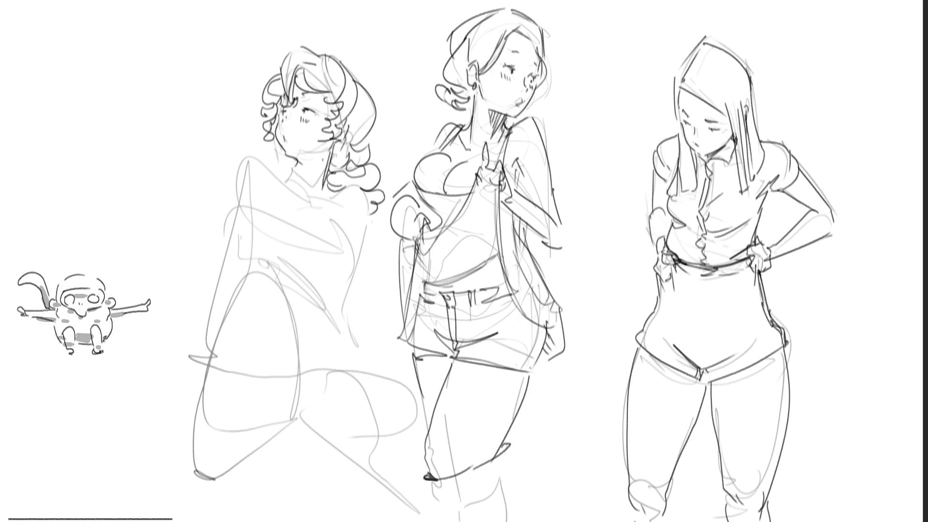
Darken the neck lines and outline the left figure's torso side, underbust and hip
{"action": "mouse_move", "coordinate": [296, 156]}
{"action": "left_mouse_down"}
{"action": "mouse_move", "coordinate": [283, 191]}
{"action": "mouse_move", "coordinate": [268, 166]}
{"action": "mouse_move", "coordinate": [246, 208]}
{"action": "mouse_move", "coordinate": [335, 199]}
{"action": "mouse_move", "coordinate": [364, 185]}
{"action": "mouse_move", "coordinate": [364, 248]}
{"action": "left_mouse_up"}
{"action": "mouse_move", "coordinate": [271, 213]}
{"action": "left_mouse_down"}
{"action": "mouse_move", "coordinate": [265, 255]}
{"action": "mouse_move", "coordinate": [347, 280]}
{"action": "left_mouse_up"}
{"action": "mouse_move", "coordinate": [369, 251]}
{"action": "left_mouse_down"}
{"action": "mouse_move", "coordinate": [362, 283]}
{"action": "mouse_move", "coordinate": [341, 312]}
{"action": "left_mouse_up"}
{"action": "mouse_move", "coordinate": [345, 294]}
{"action": "left_mouse_down"}
{"action": "mouse_move", "coordinate": [330, 312]}
{"action": "mouse_move", "coordinate": [306, 303]}
{"action": "mouse_move", "coordinate": [349, 325]}
{"action": "mouse_move", "coordinate": [371, 370]}
{"action": "mouse_move", "coordinate": [408, 362]}
{"action": "left_mouse_up"}
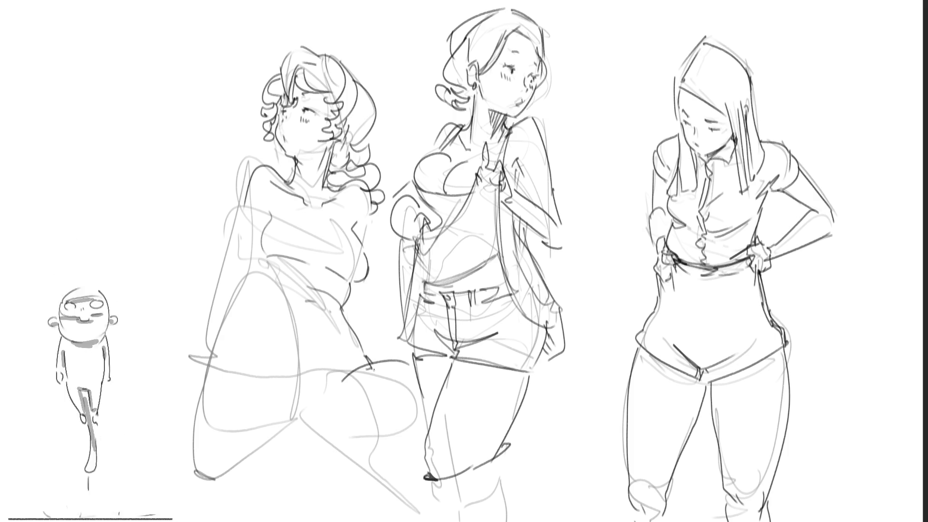
{"action": "key", "text": "ctrl+z"}
Ink the left figure's thigh, inner thigh and both leg contours
{"action": "left_click_drag", "start_coordinate": [350, 358], "coordinate": [332, 382]}
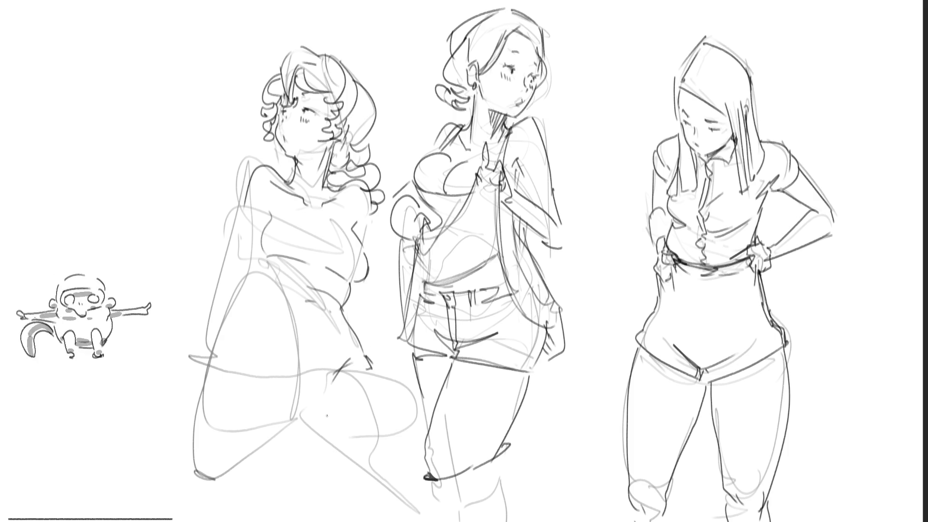
{"action": "left_click_drag", "start_coordinate": [305, 425], "coordinate": [377, 467]}
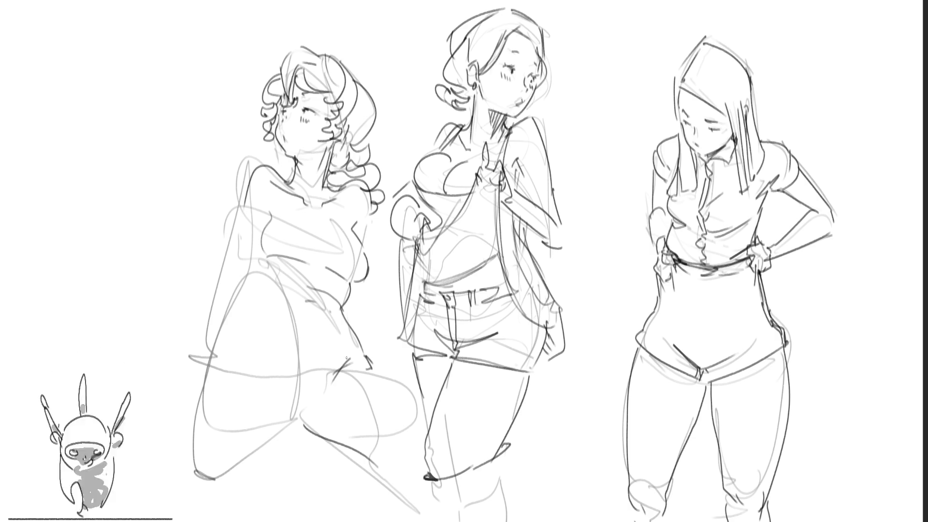
{"action": "mouse_move", "coordinate": [229, 281]}
{"action": "left_mouse_down"}
{"action": "mouse_move", "coordinate": [254, 264]}
{"action": "mouse_move", "coordinate": [265, 272]}
{"action": "mouse_move", "coordinate": [225, 308]}
{"action": "mouse_move", "coordinate": [279, 294]}
{"action": "left_mouse_up"}
{"action": "mouse_move", "coordinate": [264, 261]}
{"action": "left_mouse_down"}
{"action": "mouse_move", "coordinate": [294, 336]}
{"action": "mouse_move", "coordinate": [299, 384]}
{"action": "left_mouse_up"}
{"action": "left_click_drag", "start_coordinate": [224, 295], "coordinate": [207, 518]}
{"action": "left_click_drag", "start_coordinate": [284, 322], "coordinate": [231, 521]}
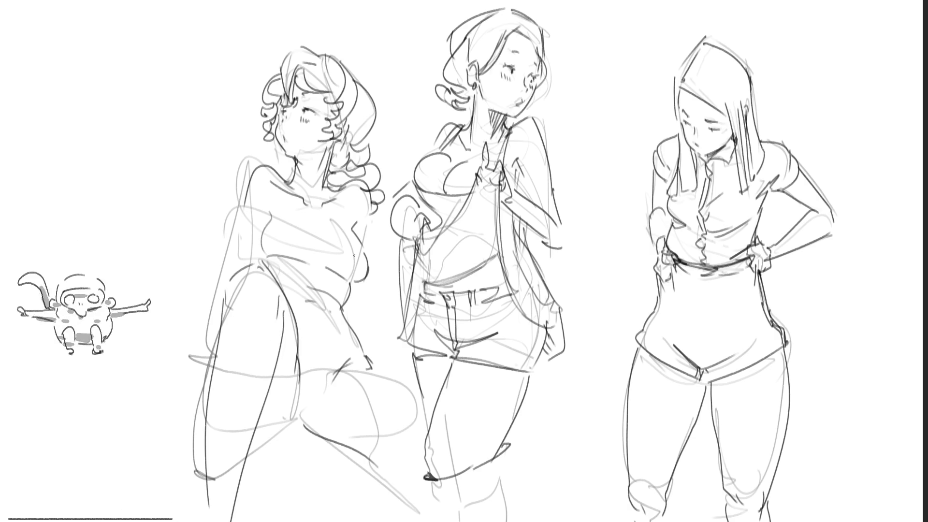
{"action": "left_click_drag", "start_coordinate": [283, 430], "coordinate": [252, 427]}
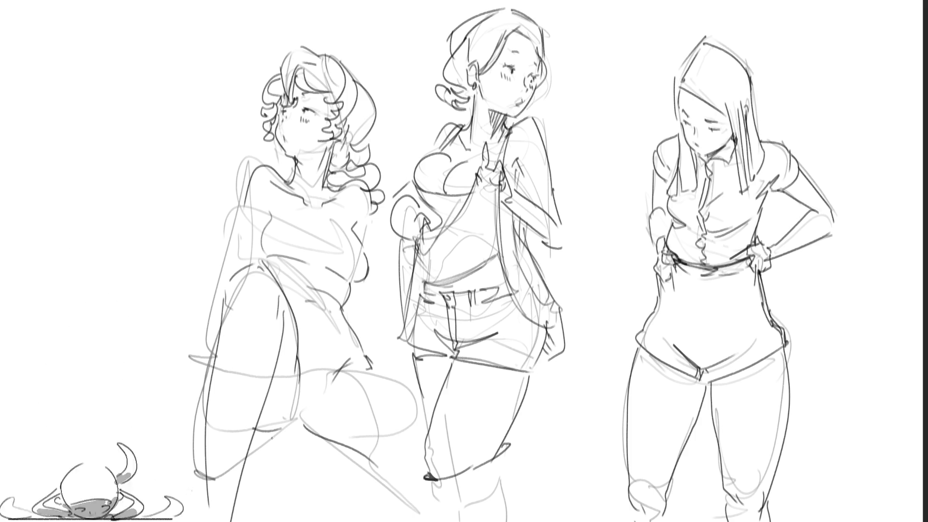
{"action": "left_click_drag", "start_coordinate": [222, 300], "coordinate": [209, 521]}
Add the navel, redraw the hip line, and ink the torso side, neckline and shoulder curve
{"action": "left_click_drag", "start_coordinate": [243, 324], "coordinate": [248, 339]}
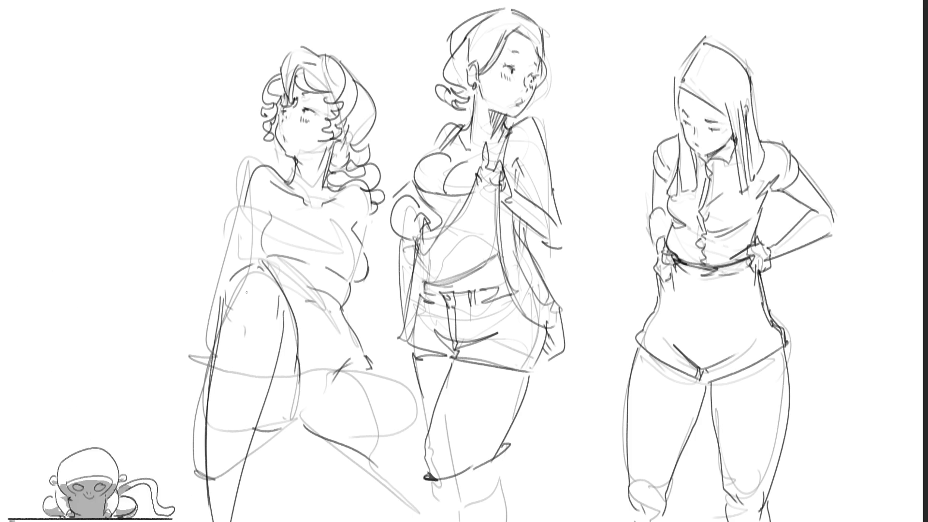
{"action": "left_click_drag", "start_coordinate": [251, 175], "coordinate": [247, 191]}
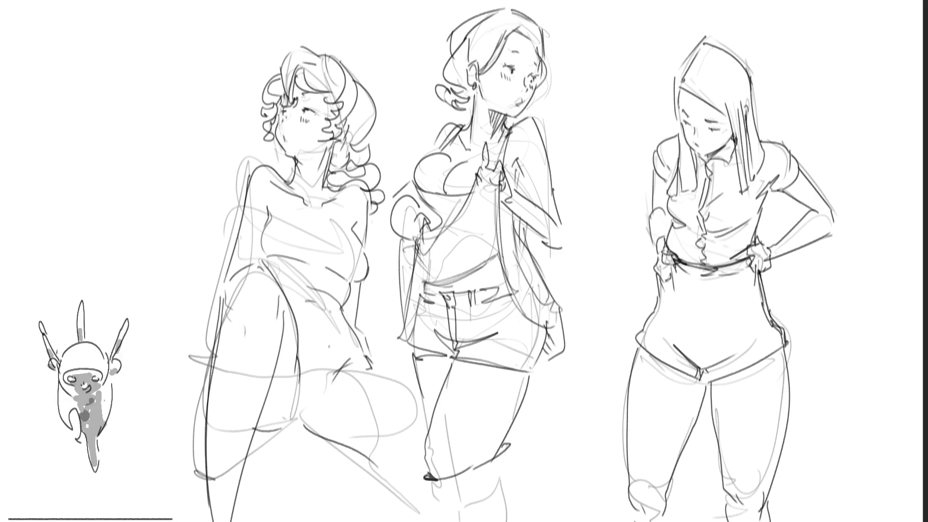
{"action": "mouse_move", "coordinate": [346, 351]}
{"action": "left_mouse_down"}
{"action": "mouse_move", "coordinate": [314, 439]}
{"action": "mouse_move", "coordinate": [389, 367]}
{"action": "mouse_move", "coordinate": [382, 370]}
{"action": "left_mouse_up"}
{"action": "mouse_move", "coordinate": [379, 345]}
{"action": "left_mouse_down"}
{"action": "mouse_move", "coordinate": [365, 360]}
{"action": "mouse_move", "coordinate": [338, 347]}
{"action": "left_mouse_up"}
{"action": "left_click_drag", "start_coordinate": [289, 309], "coordinate": [358, 338]}
{"action": "key", "text": "ctrl+z"}
{"action": "key", "text": "ctrl+z"}
{"action": "mouse_move", "coordinate": [290, 304]}
{"action": "left_mouse_down"}
{"action": "mouse_move", "coordinate": [343, 319]}
{"action": "mouse_move", "coordinate": [378, 348]}
{"action": "mouse_move", "coordinate": [387, 377]}
{"action": "mouse_move", "coordinate": [387, 361]}
{"action": "left_mouse_up"}
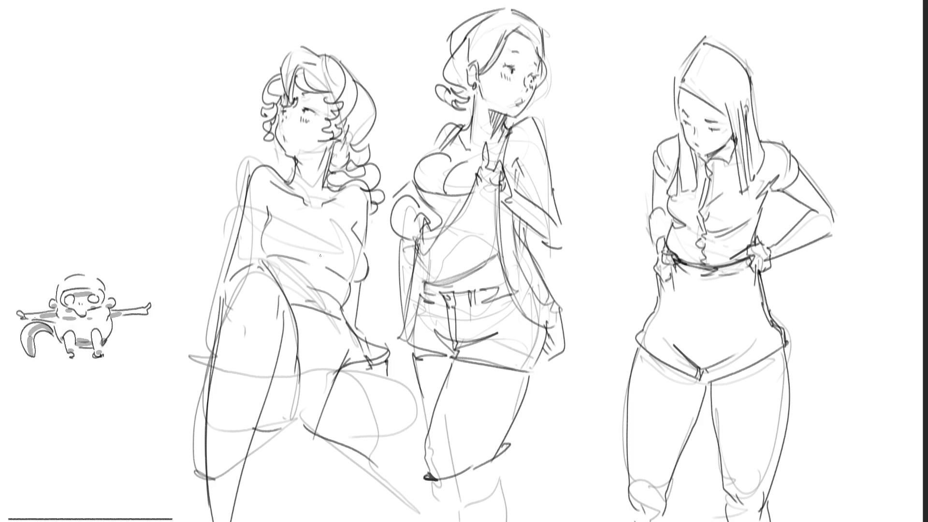
{"action": "mouse_move", "coordinate": [268, 272]}
{"action": "left_mouse_down"}
{"action": "mouse_move", "coordinate": [363, 287]}
{"action": "mouse_move", "coordinate": [372, 271]}
{"action": "mouse_move", "coordinate": [357, 231]}
{"action": "mouse_move", "coordinate": [364, 256]}
{"action": "mouse_move", "coordinate": [377, 196]}
{"action": "mouse_move", "coordinate": [334, 180]}
{"action": "mouse_move", "coordinate": [320, 215]}
{"action": "mouse_move", "coordinate": [342, 191]}
{"action": "left_mouse_up"}
{"action": "mouse_move", "coordinate": [270, 171]}
{"action": "left_mouse_down"}
{"action": "mouse_move", "coordinate": [283, 177]}
{"action": "mouse_move", "coordinate": [260, 220]}
{"action": "left_mouse_up"}
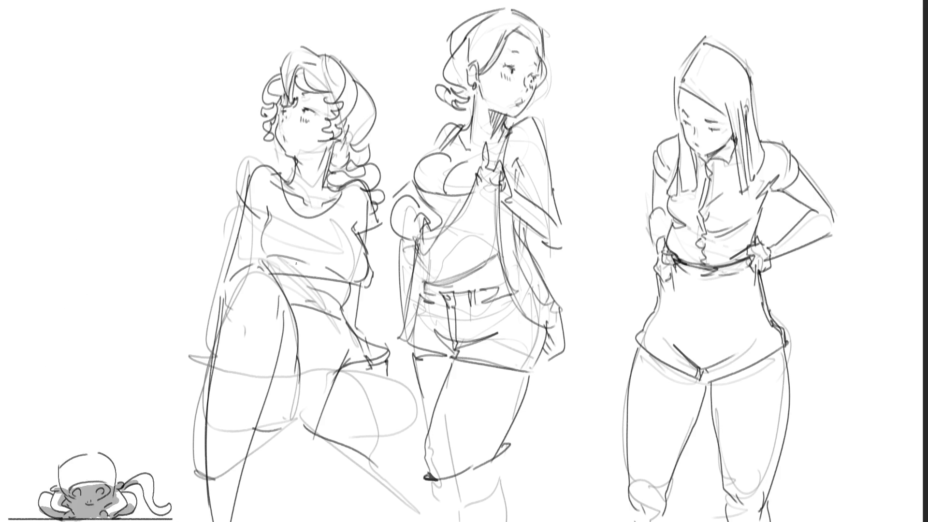
Hatch across the left figure's chest and go over her waistline and left shoulder contour
{"action": "mouse_move", "coordinate": [282, 225]}
{"action": "left_mouse_down"}
{"action": "mouse_move", "coordinate": [323, 216]}
{"action": "mouse_move", "coordinate": [338, 235]}
{"action": "left_mouse_up"}
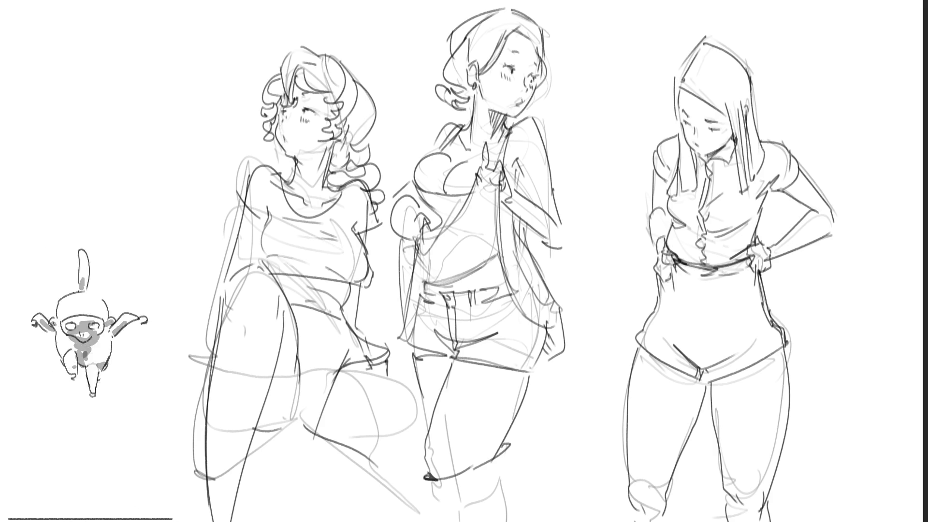
{"action": "left_click_drag", "start_coordinate": [341, 285], "coordinate": [359, 284]}
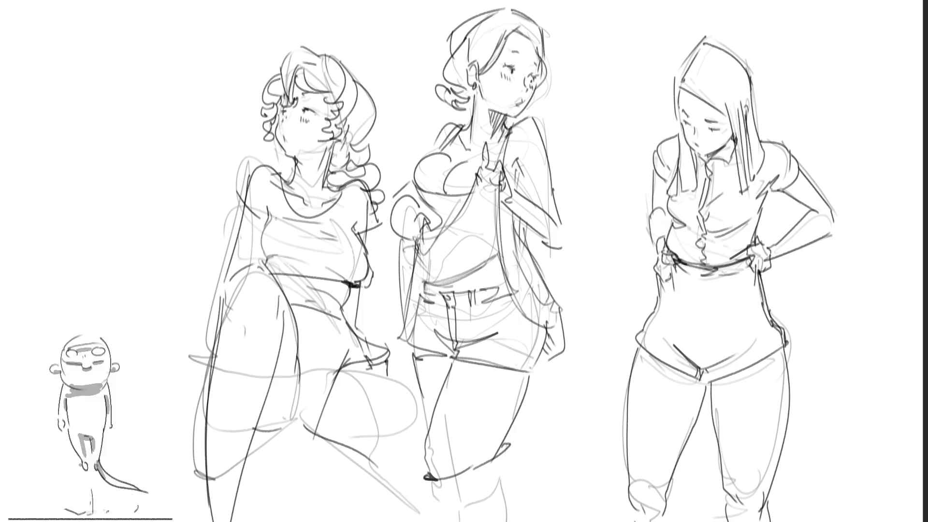
{"action": "left_click_drag", "start_coordinate": [251, 172], "coordinate": [236, 202]}
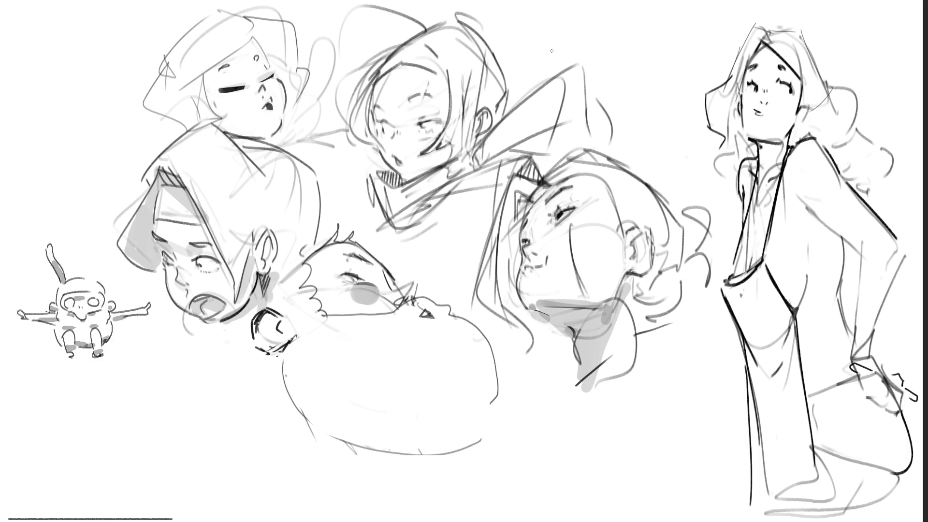
Shade the collar grey, dab a blush on the middle face's cheek, and erase the upper-left face's closed eyes
{"action": "mouse_move", "coordinate": [530, 142]}
{"action": "left_mouse_down"}
{"action": "mouse_move", "coordinate": [575, 127]}
{"action": "mouse_move", "coordinate": [556, 146]}
{"action": "left_mouse_up"}
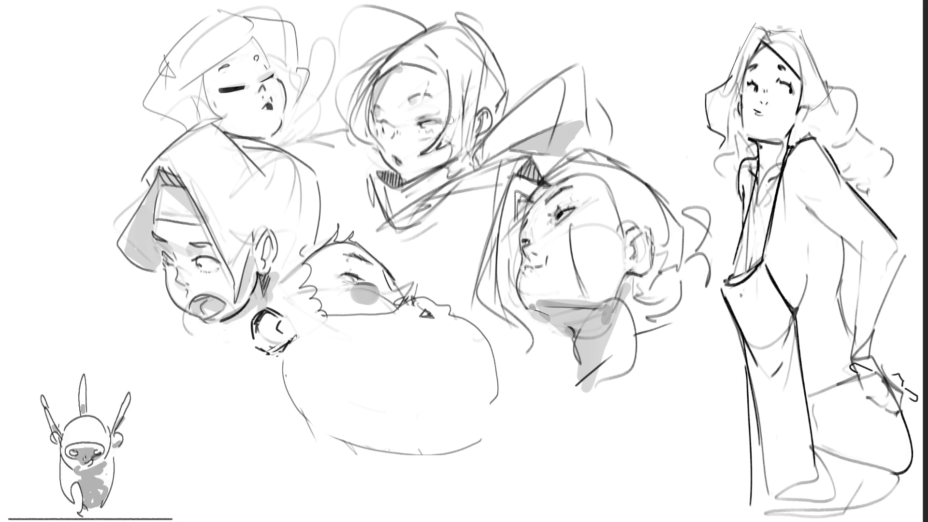
{"action": "left_click", "coordinate": [394, 144]}
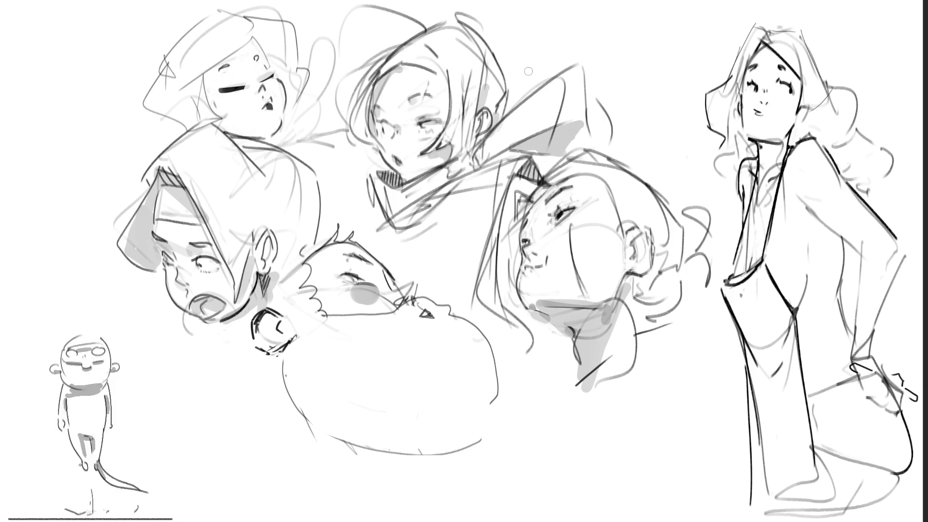
{"action": "mouse_move", "coordinate": [227, 89]}
{"action": "left_mouse_down"}
{"action": "mouse_move", "coordinate": [262, 84]}
{"action": "mouse_move", "coordinate": [262, 107]}
{"action": "mouse_move", "coordinate": [287, 114]}
{"action": "mouse_move", "coordinate": [281, 123]}
{"action": "left_mouse_up"}
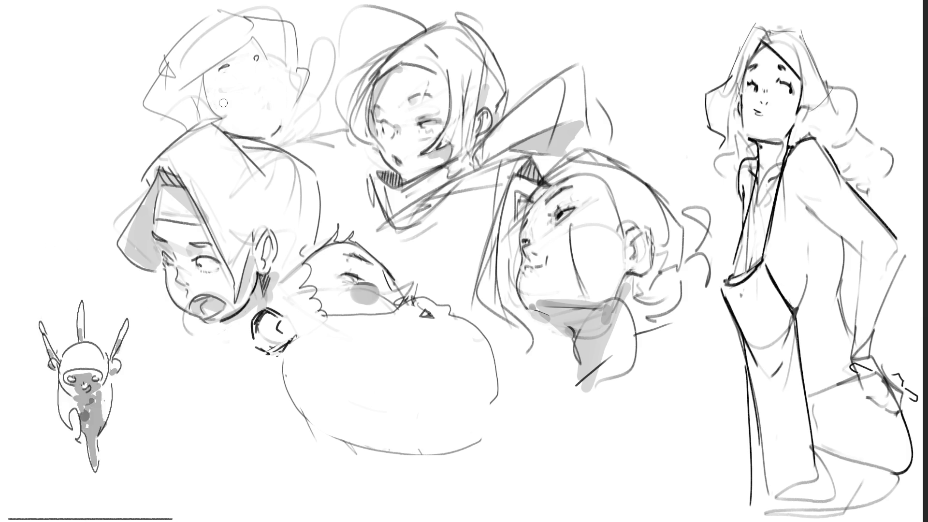
Give the upper-left head a new eye, freckles and nose dots, plus strokes above and left of it
{"action": "left_click_drag", "start_coordinate": [276, 129], "coordinate": [284, 132]}
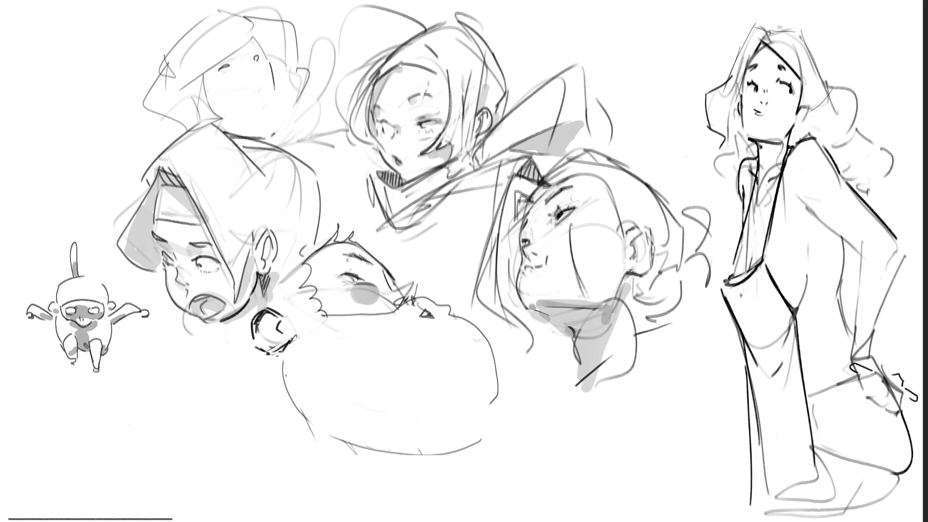
{"action": "left_click_drag", "start_coordinate": [223, 88], "coordinate": [235, 89]}
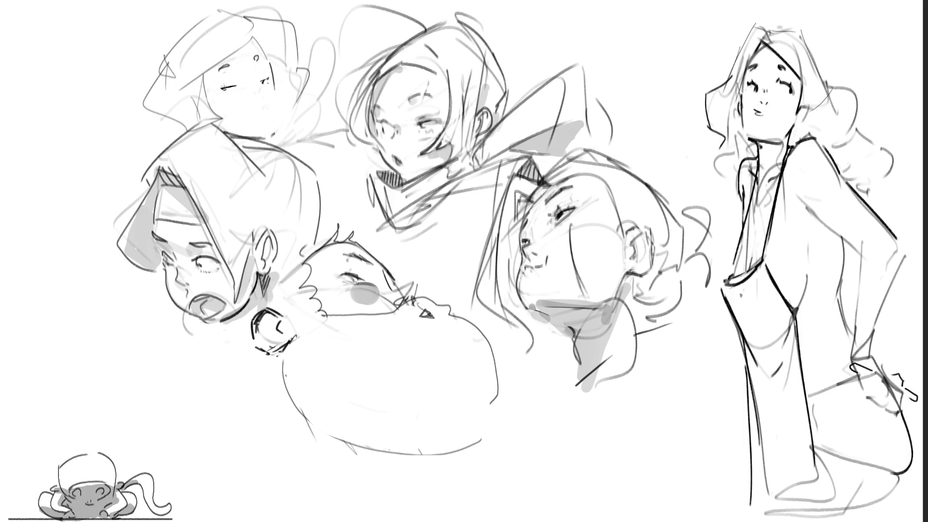
{"action": "left_click", "coordinate": [238, 91]}
{"action": "left_click", "coordinate": [224, 91]}
{"action": "left_click", "coordinate": [254, 87]}
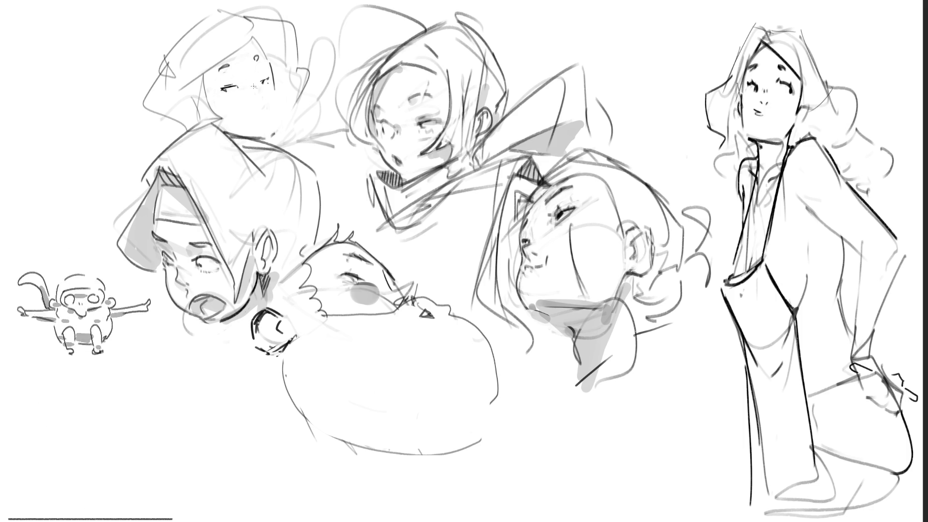
{"action": "left_click", "coordinate": [263, 95]}
{"action": "left_click", "coordinate": [263, 101]}
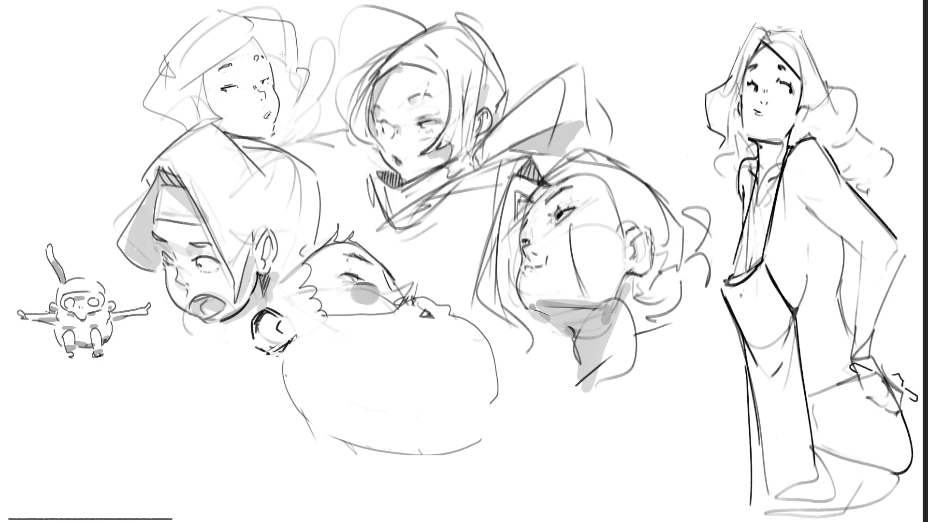
{"action": "mouse_move", "coordinate": [155, 1]}
{"action": "left_mouse_down"}
{"action": "mouse_move", "coordinate": [186, 38]}
{"action": "mouse_move", "coordinate": [143, 50]}
{"action": "mouse_move", "coordinate": [135, 87]}
{"action": "left_mouse_up"}
{"action": "left_click_drag", "start_coordinate": [137, 117], "coordinate": [150, 137]}
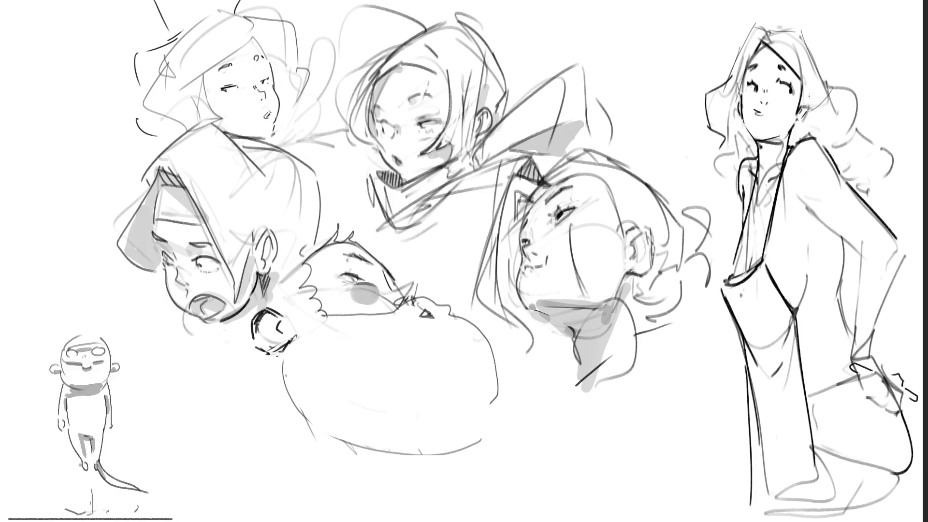
Hatch shadow into both sides of the right figure's collar, undoing trial hatching on its back
{"action": "mouse_move", "coordinate": [790, 132]}
{"action": "left_mouse_down"}
{"action": "mouse_move", "coordinate": [804, 140]}
{"action": "mouse_move", "coordinate": [820, 92]}
{"action": "left_mouse_up"}
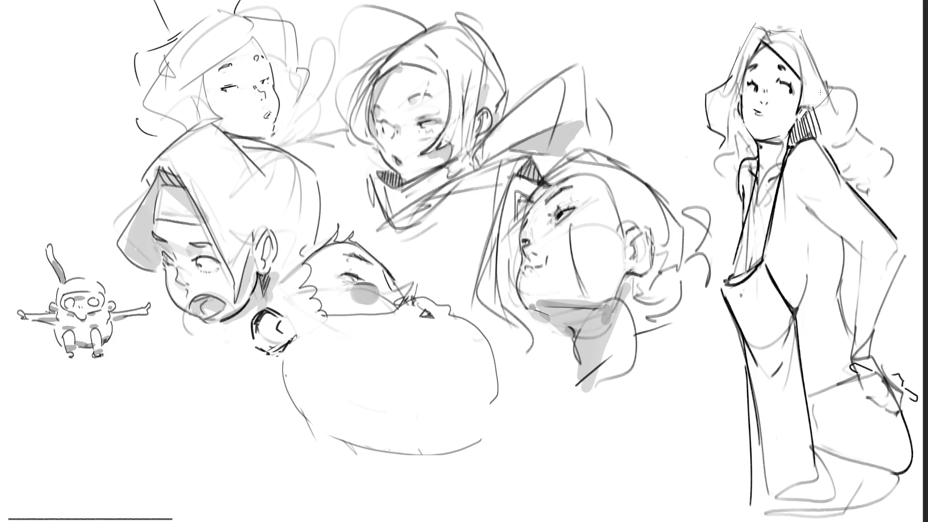
{"action": "left_click_drag", "start_coordinate": [736, 120], "coordinate": [754, 155]}
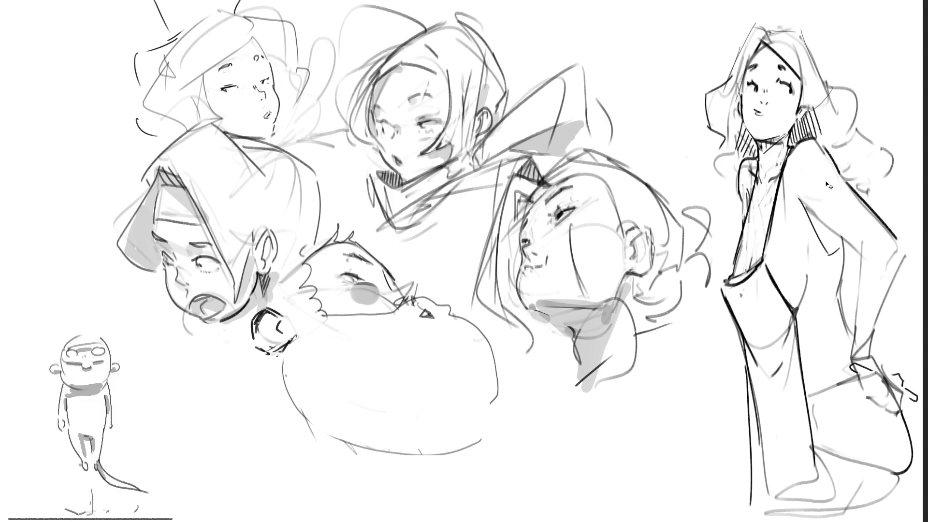
{"action": "left_click_drag", "start_coordinate": [808, 205], "coordinate": [841, 245]}
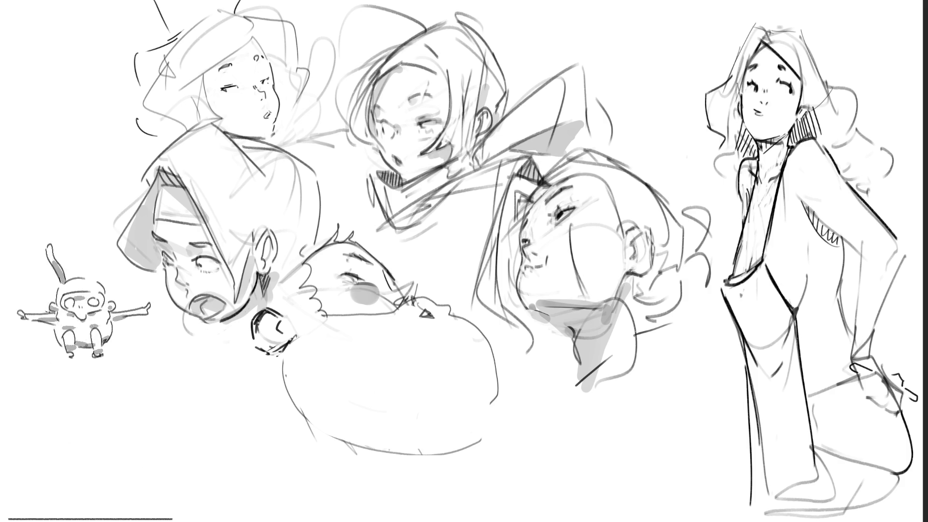
{"action": "key", "text": "ctrl+z"}
{"action": "key", "text": "ctrl+z"}
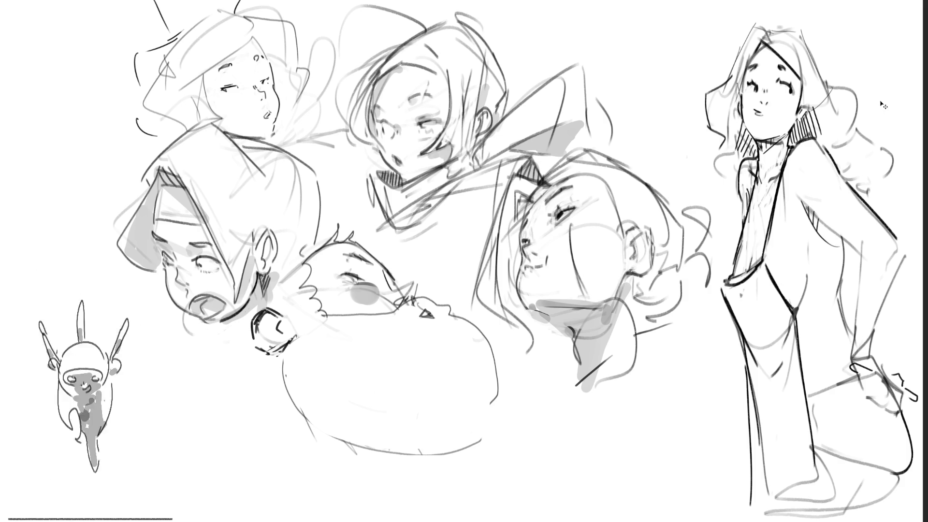
{"action": "key", "text": "ctrl+z"}
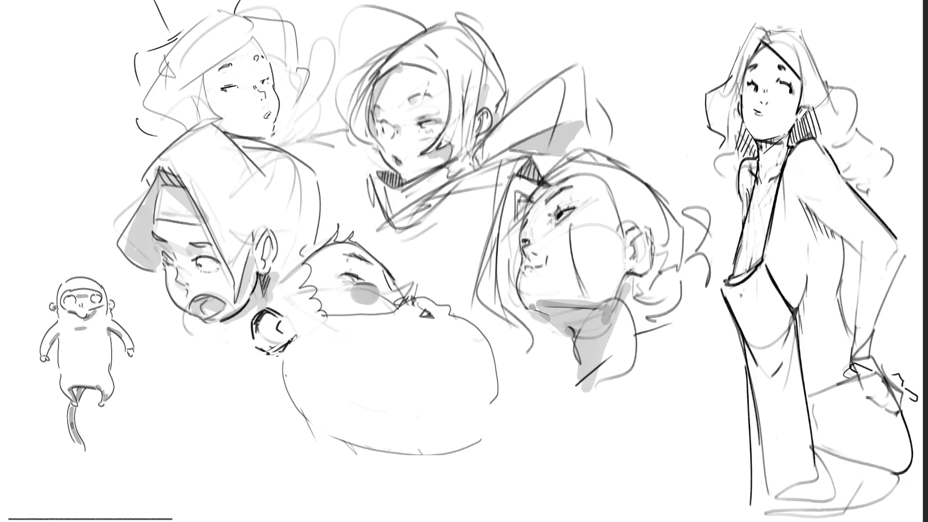
Draw the horizontal stroke at the bottom of the right figure, redrawing it twice
{"action": "left_click_drag", "start_coordinate": [817, 452], "coordinate": [923, 459]}
{"action": "key", "text": "ctrl+z"}
{"action": "left_click_drag", "start_coordinate": [820, 446], "coordinate": [922, 452]}
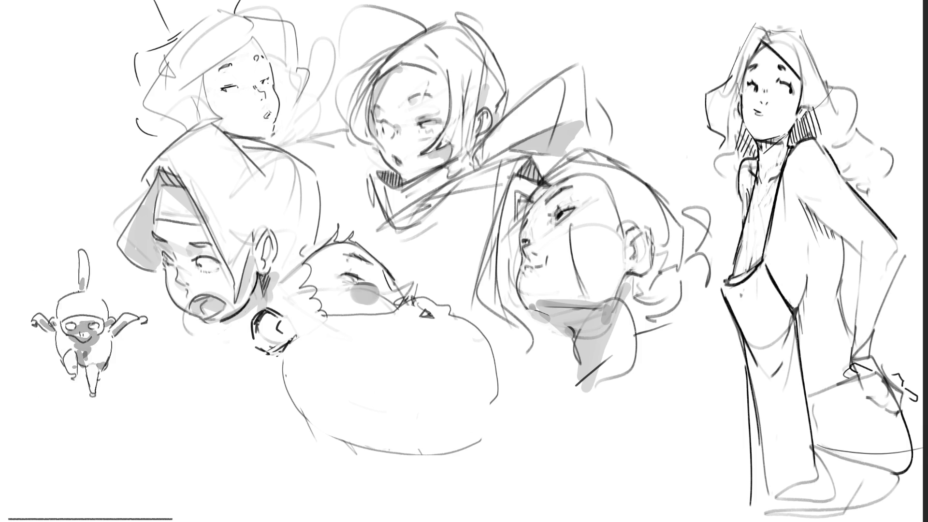
{"action": "key", "text": "ctrl+z"}
{"action": "left_click_drag", "start_coordinate": [820, 452], "coordinate": [902, 457]}
Sketch the right figure's lower leg, foot and lower-left edge, plus a line to the page bottom
{"action": "mouse_move", "coordinate": [812, 428]}
{"action": "left_mouse_down"}
{"action": "mouse_move", "coordinate": [806, 442]}
{"action": "mouse_move", "coordinate": [845, 464]}
{"action": "mouse_move", "coordinate": [834, 458]}
{"action": "left_mouse_up"}
{"action": "mouse_move", "coordinate": [835, 458]}
{"action": "left_mouse_down"}
{"action": "mouse_move", "coordinate": [902, 479]}
{"action": "mouse_move", "coordinate": [894, 492]}
{"action": "mouse_move", "coordinate": [844, 486]}
{"action": "left_mouse_up"}
{"action": "mouse_move", "coordinate": [845, 485]}
{"action": "left_mouse_down"}
{"action": "mouse_move", "coordinate": [815, 489]}
{"action": "mouse_move", "coordinate": [891, 475]}
{"action": "left_mouse_up"}
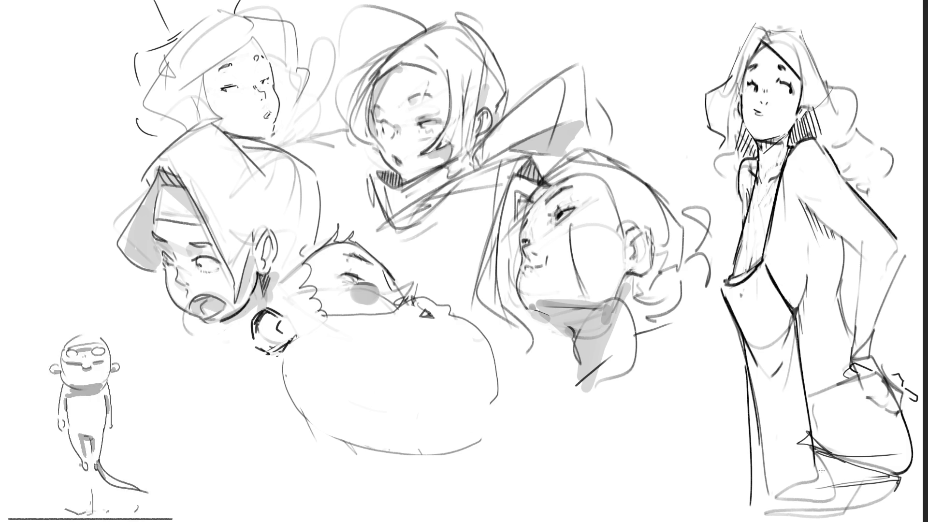
{"action": "left_click_drag", "start_coordinate": [749, 365], "coordinate": [755, 501]}
{"action": "mouse_move", "coordinate": [760, 502]}
{"action": "left_mouse_down"}
{"action": "mouse_move", "coordinate": [744, 521]}
{"action": "mouse_move", "coordinate": [790, 502]}
{"action": "left_mouse_up"}
{"action": "left_click_drag", "start_coordinate": [819, 491], "coordinate": [857, 476]}
{"action": "left_click_drag", "start_coordinate": [764, 422], "coordinate": [755, 463]}
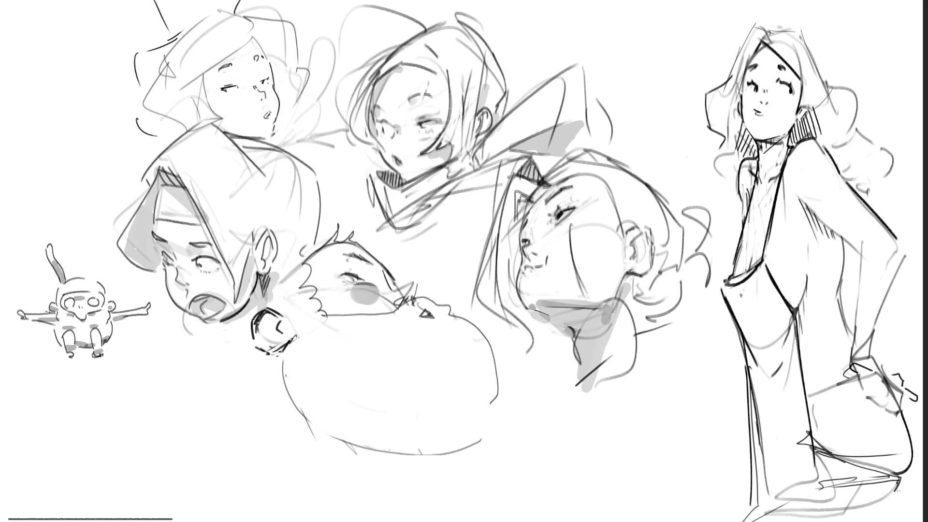
{"action": "key", "text": "ctrl+z"}
{"action": "key", "text": "ctrl+z"}
{"action": "left_click_drag", "start_coordinate": [901, 479], "coordinate": [895, 521]}
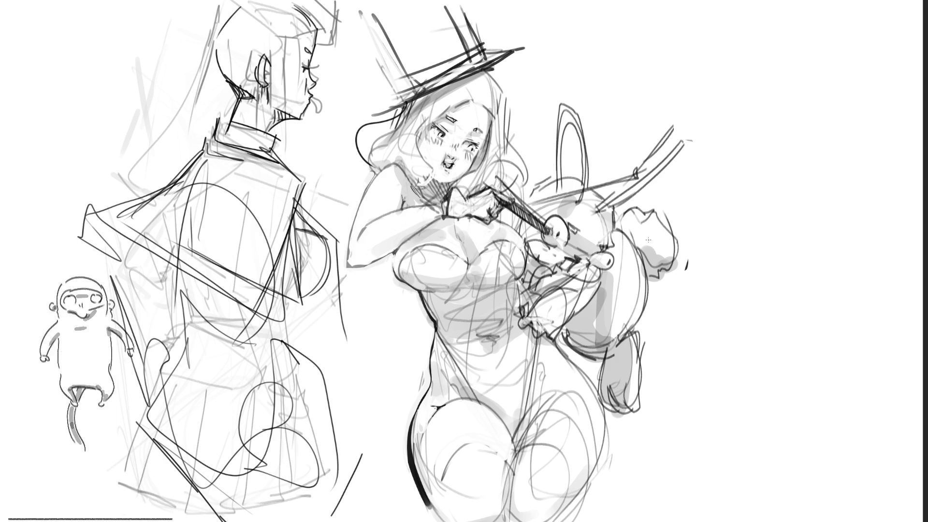
Paint a single dark grey stroke down the magician's leotard
{"action": "mouse_move", "coordinate": [520, 262]}
{"action": "left_mouse_down"}
{"action": "mouse_move", "coordinate": [464, 276]}
{"action": "mouse_move", "coordinate": [415, 264]}
{"action": "mouse_move", "coordinate": [459, 310]}
{"action": "mouse_move", "coordinate": [447, 328]}
{"action": "mouse_move", "coordinate": [510, 419]}
{"action": "mouse_move", "coordinate": [517, 348]}
{"action": "mouse_move", "coordinate": [488, 297]}
{"action": "mouse_move", "coordinate": [513, 319]}
{"action": "mouse_move", "coordinate": [517, 346]}
{"action": "left_mouse_up"}
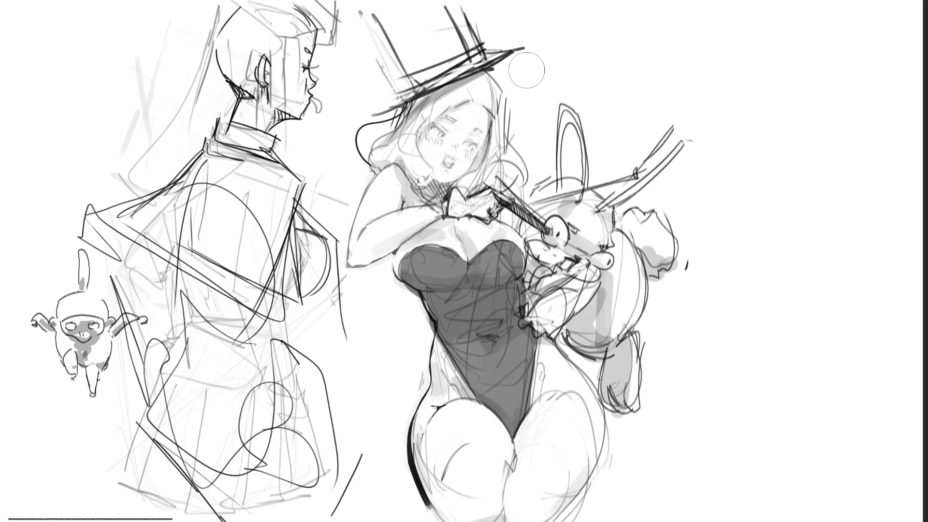
Dot a dark pupil and lid strokes into the magician's right eye, and reshape her mouth
{"action": "left_click_drag", "start_coordinate": [473, 147], "coordinate": [475, 149]}
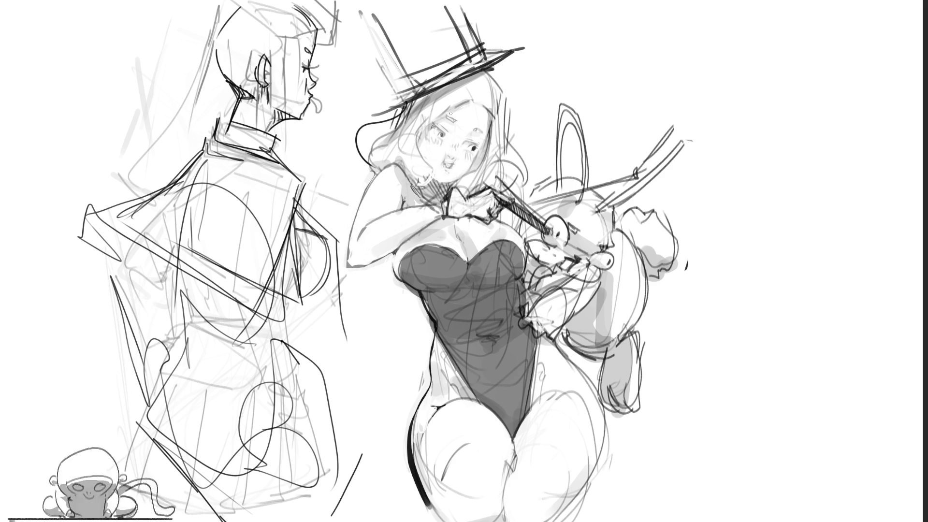
{"action": "left_click_drag", "start_coordinate": [472, 144], "coordinate": [477, 138]}
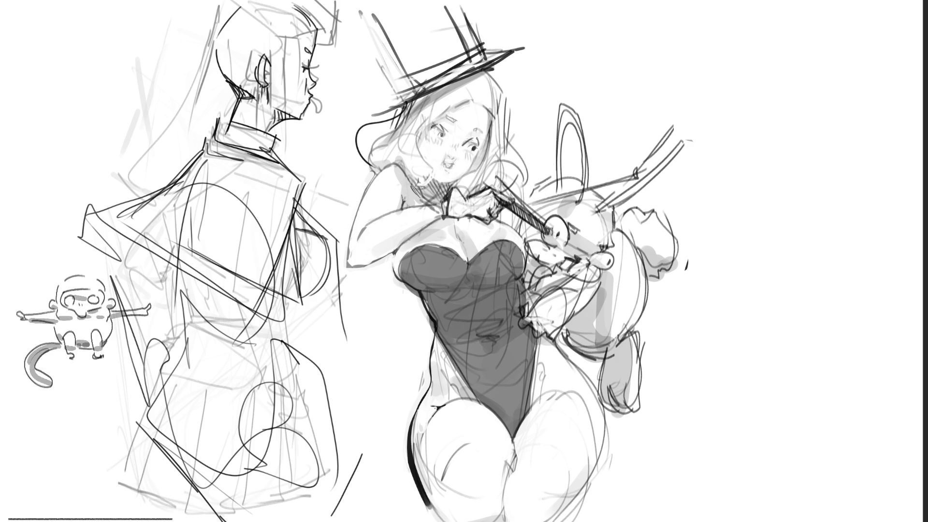
{"action": "left_click_drag", "start_coordinate": [463, 146], "coordinate": [485, 145]}
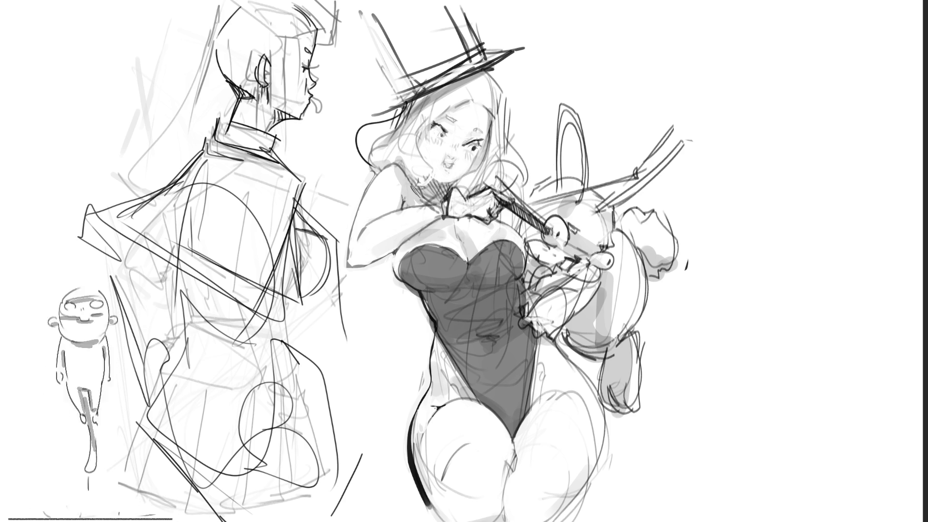
{"action": "left_click_drag", "start_coordinate": [441, 159], "coordinate": [458, 164]}
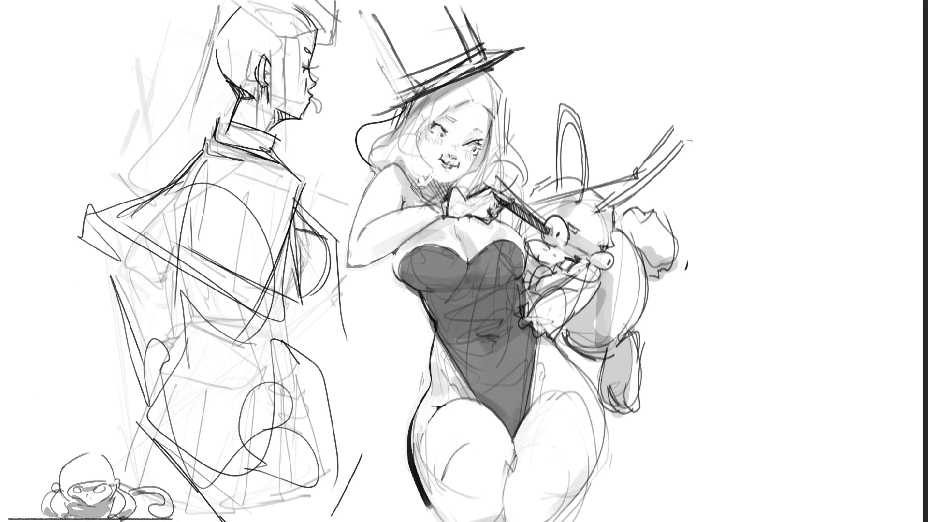
Draw the cube's top face edges, then its vertical and bottom edges, right of the rabbit
{"action": "left_click_drag", "start_coordinate": [692, 196], "coordinate": [790, 144]}
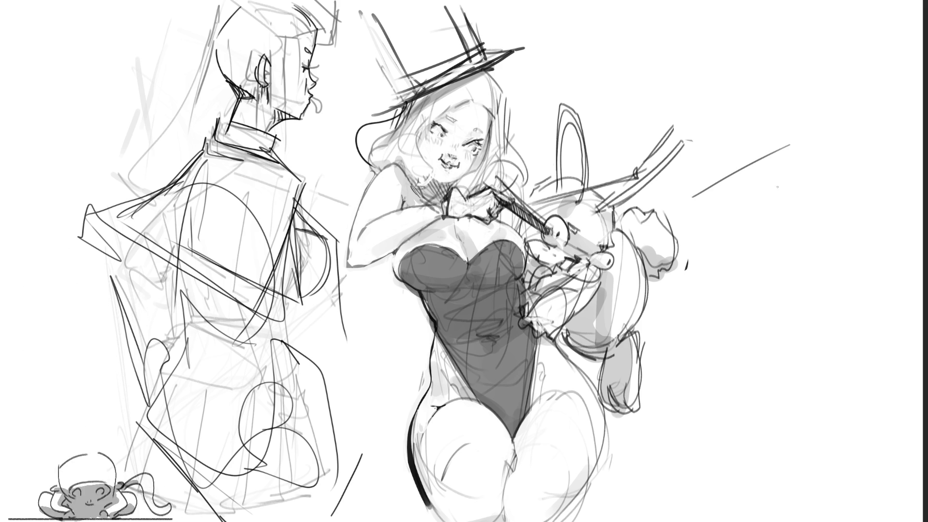
{"action": "left_click_drag", "start_coordinate": [691, 196], "coordinate": [821, 221]}
{"action": "mouse_move", "coordinate": [790, 144]}
{"action": "left_mouse_down"}
{"action": "mouse_move", "coordinate": [878, 150]}
{"action": "mouse_move", "coordinate": [831, 205]}
{"action": "left_mouse_up"}
{"action": "left_click_drag", "start_coordinate": [699, 212], "coordinate": [751, 320]}
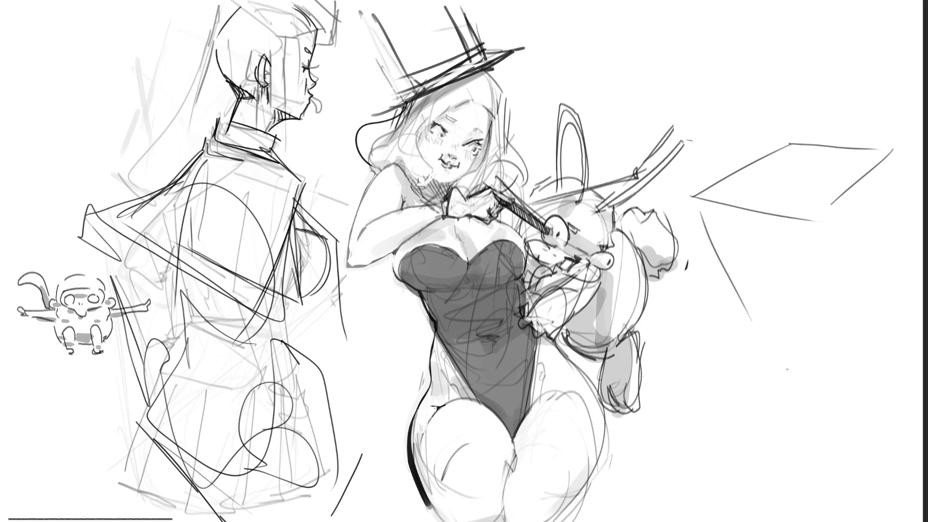
{"action": "left_click_drag", "start_coordinate": [810, 223], "coordinate": [853, 333]}
{"action": "mouse_move", "coordinate": [744, 307]}
{"action": "left_mouse_down"}
{"action": "mouse_move", "coordinate": [825, 328]}
{"action": "mouse_move", "coordinate": [909, 245]}
{"action": "left_mouse_up"}
{"action": "left_click_drag", "start_coordinate": [892, 155], "coordinate": [902, 248]}
Shade the cube with a broad grey stroke, then darken its left and front faces
{"action": "key", "text": "bracketright"}
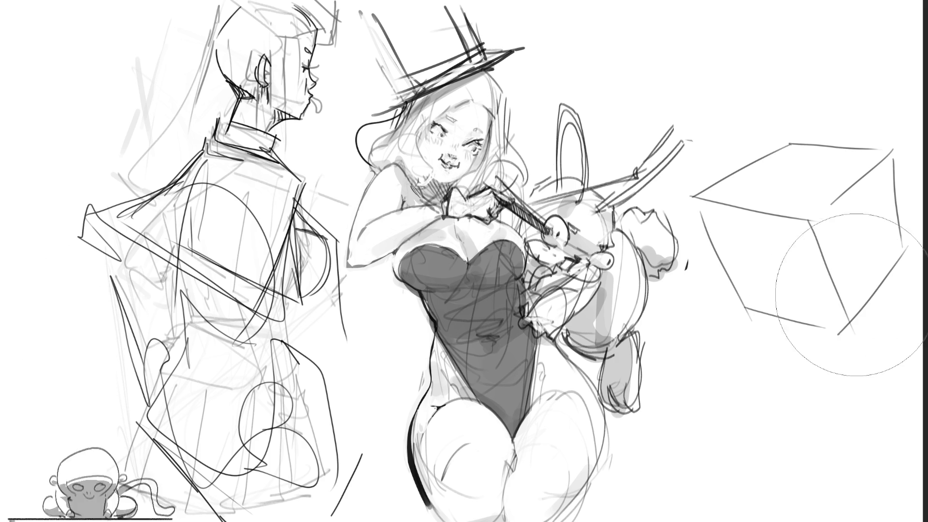
{"action": "left_click_drag", "start_coordinate": [919, 232], "coordinate": [783, 333]}
{"action": "key", "text": "bracketleft"}
{"action": "key", "text": "bracketleft"}
{"action": "key", "text": "bracketleft"}
{"action": "mouse_move", "coordinate": [718, 234]}
{"action": "left_mouse_down"}
{"action": "mouse_move", "coordinate": [822, 309]}
{"action": "mouse_move", "coordinate": [730, 275]}
{"action": "mouse_move", "coordinate": [851, 374]}
{"action": "left_mouse_up"}
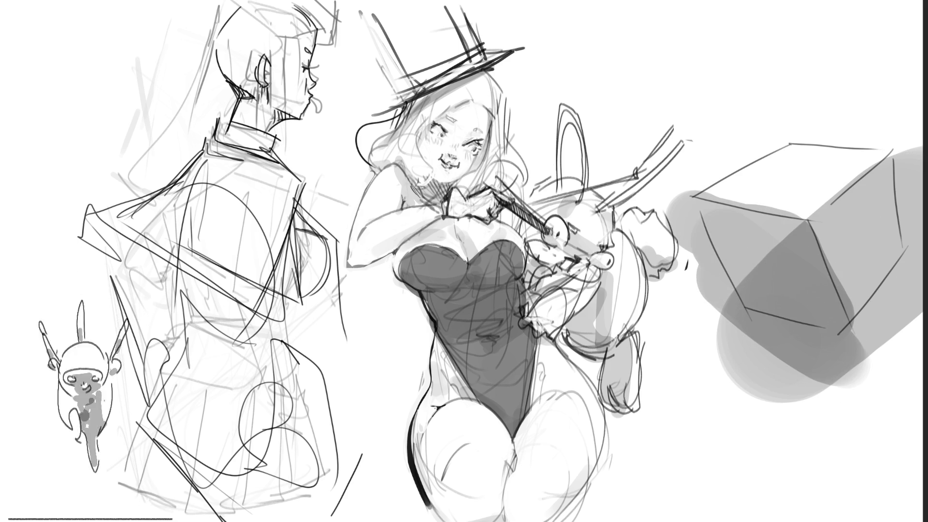
Paint legs, a crossbar and a diagonal leg beneath the cube
{"action": "left_click_drag", "start_coordinate": [746, 314], "coordinate": [708, 394]}
{"action": "left_click_drag", "start_coordinate": [739, 338], "coordinate": [836, 372]}
{"action": "left_click_drag", "start_coordinate": [839, 329], "coordinate": [853, 392]}
{"action": "left_click_drag", "start_coordinate": [752, 327], "coordinate": [822, 345]}
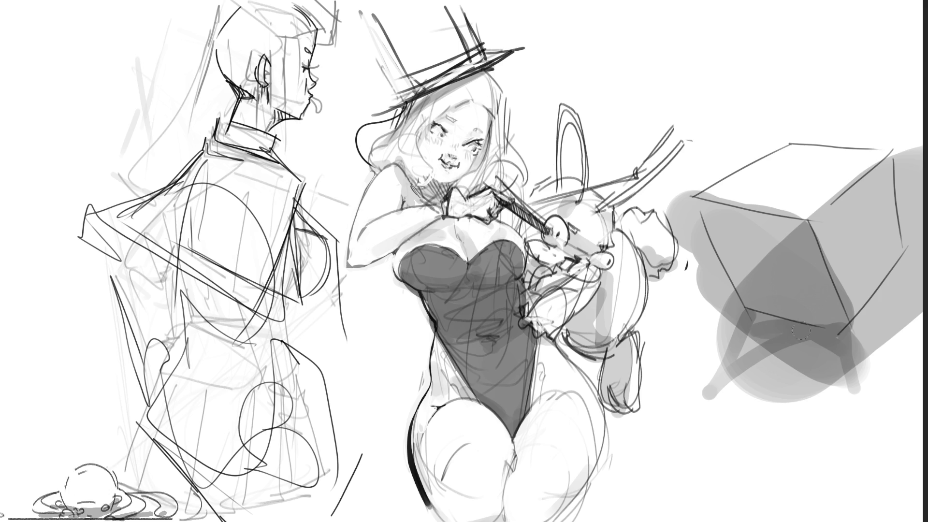
{"action": "left_click_drag", "start_coordinate": [912, 271], "coordinate": [817, 399]}
{"action": "left_click_drag", "start_coordinate": [841, 358], "coordinate": [814, 404]}
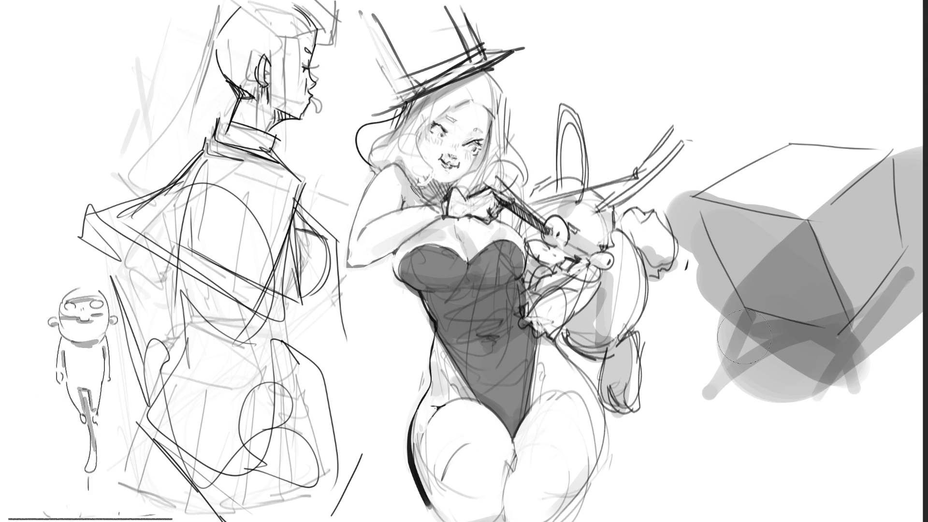
Erase stray shading around the cube, rework the lower-left leg and add a dark bottom band
{"action": "left_click_drag", "start_coordinate": [672, 197], "coordinate": [729, 338]}
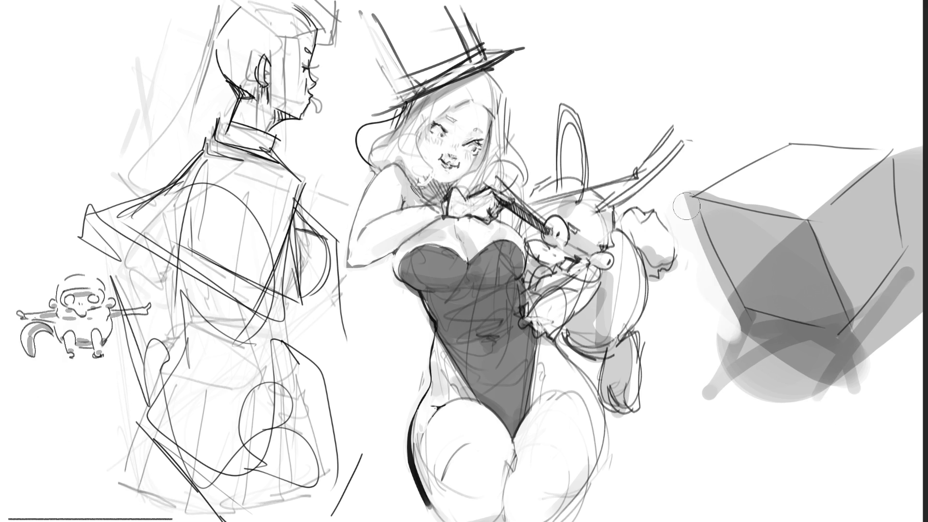
{"action": "mouse_move", "coordinate": [904, 136]}
{"action": "left_mouse_down"}
{"action": "mouse_move", "coordinate": [914, 273]}
{"action": "mouse_move", "coordinate": [904, 276]}
{"action": "mouse_move", "coordinate": [898, 330]}
{"action": "left_mouse_up"}
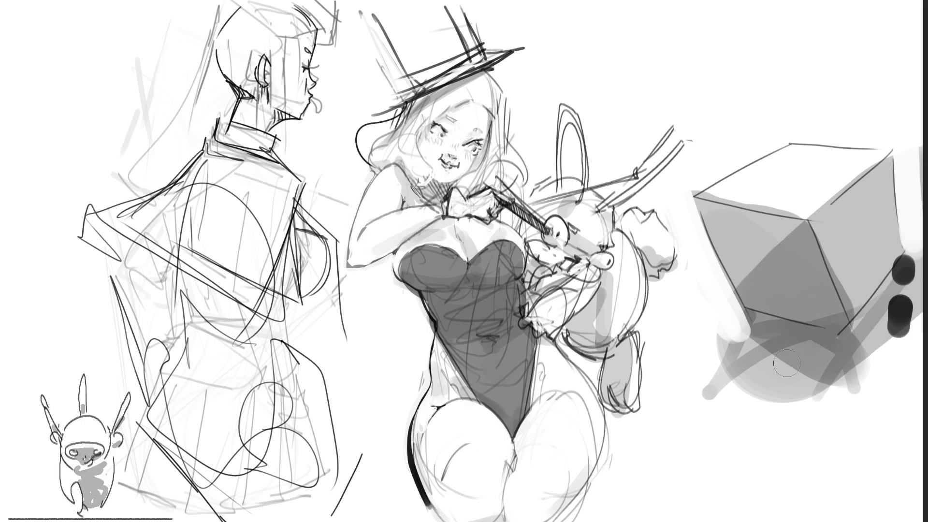
{"action": "left_click_drag", "start_coordinate": [752, 313], "coordinate": [735, 353]}
{"action": "left_click_drag", "start_coordinate": [904, 256], "coordinate": [900, 334]}
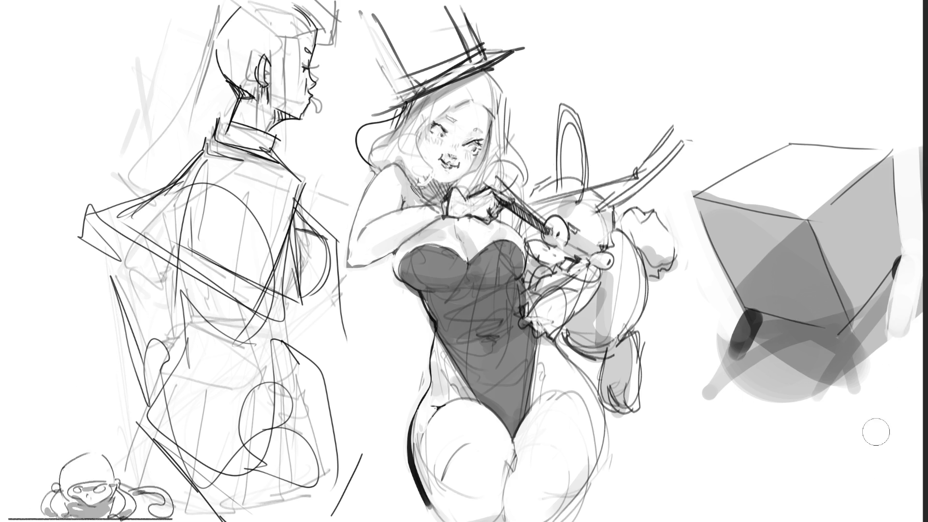
{"action": "left_click_drag", "start_coordinate": [725, 324], "coordinate": [712, 399]}
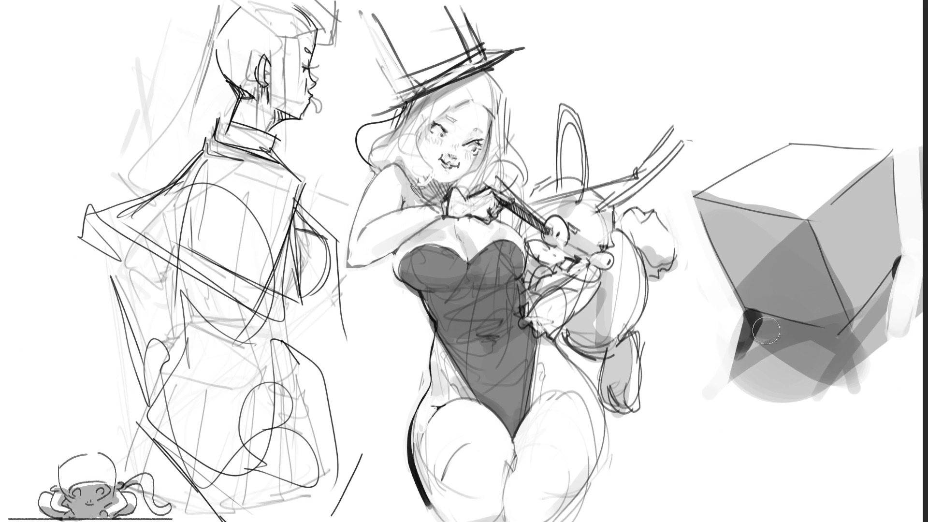
{"action": "left_click_drag", "start_coordinate": [737, 318], "coordinate": [843, 341]}
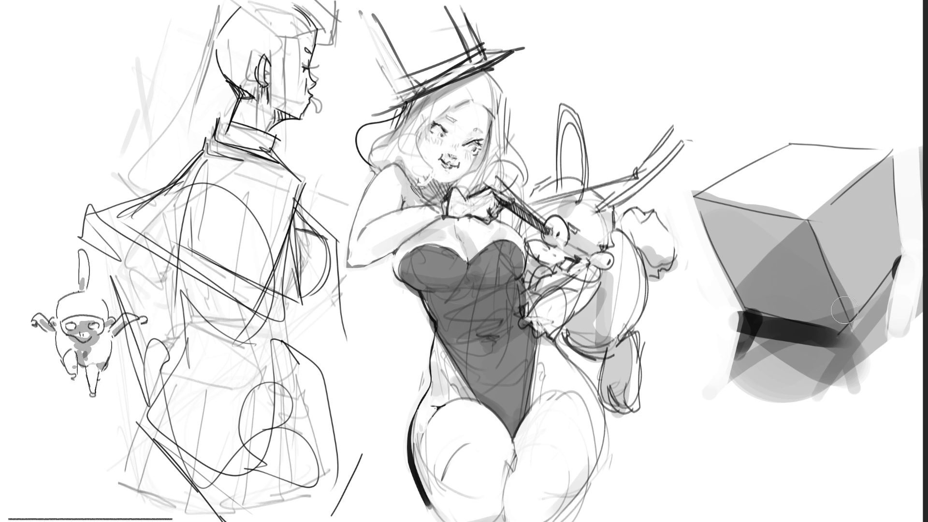
{"action": "left_click", "coordinate": [805, 249]}
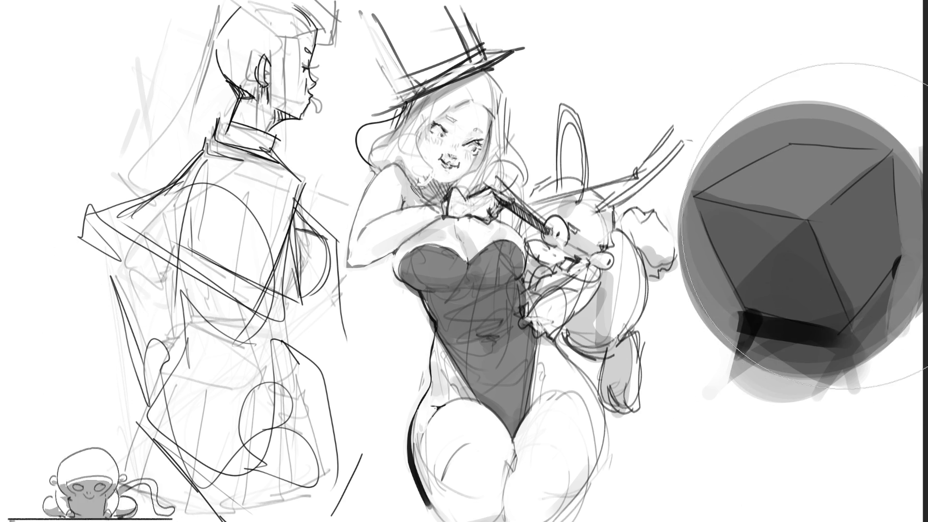
{"action": "key", "text": "ctrl+z"}
{"action": "key", "text": "bracketleft"}
{"action": "key", "text": "bracketleft"}
{"action": "key", "text": "bracketleft"}
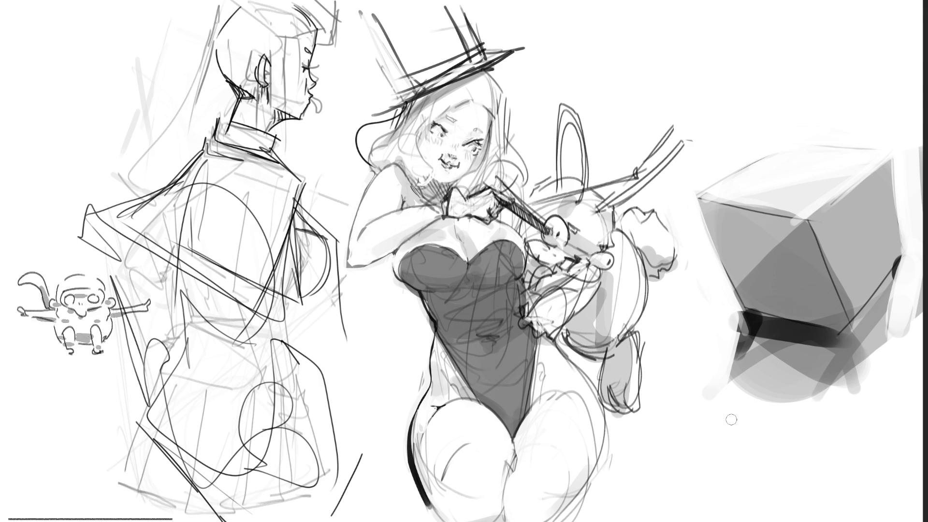
{"action": "key", "text": "bracketright"}
{"action": "key", "text": "bracketright"}
{"action": "key", "text": "bracketright"}
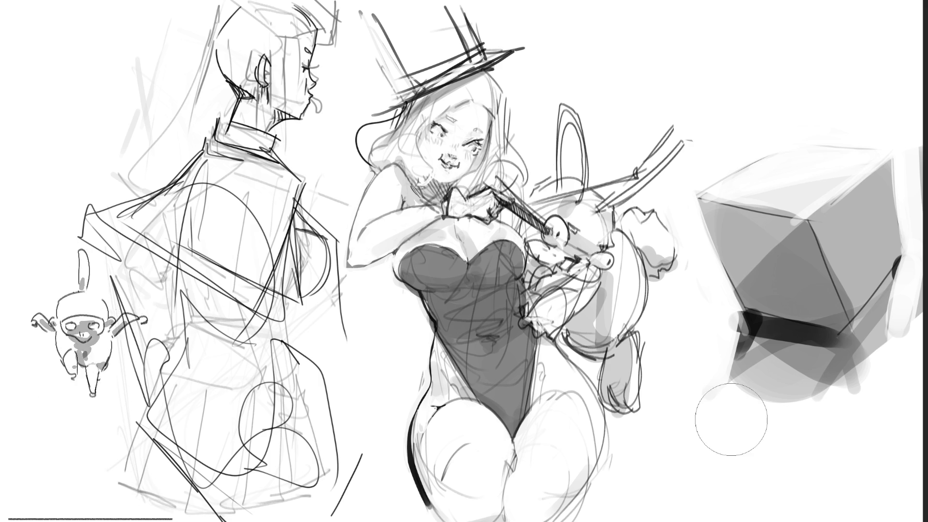
Darken the cube's top face, then lighten its front and right faces with a smaller brush
{"action": "mouse_move", "coordinate": [773, 155]}
{"action": "left_mouse_down"}
{"action": "mouse_move", "coordinate": [715, 155]}
{"action": "mouse_move", "coordinate": [831, 125]}
{"action": "mouse_move", "coordinate": [773, 111]}
{"action": "mouse_move", "coordinate": [800, 132]}
{"action": "left_mouse_up"}
{"action": "key", "text": "bracketleft"}
{"action": "key", "text": "bracketleft"}
{"action": "key", "text": "bracketleft"}
{"action": "mouse_move", "coordinate": [709, 165]}
{"action": "left_mouse_down"}
{"action": "mouse_move", "coordinate": [684, 173]}
{"action": "mouse_move", "coordinate": [719, 134]}
{"action": "mouse_move", "coordinate": [745, 128]}
{"action": "mouse_move", "coordinate": [839, 16]}
{"action": "mouse_move", "coordinate": [848, 72]}
{"action": "left_mouse_up"}
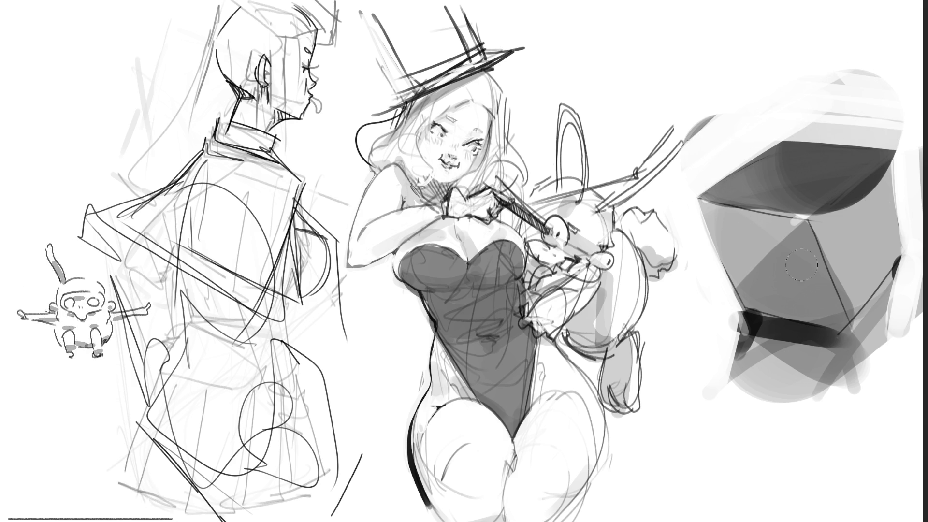
{"action": "mouse_move", "coordinate": [794, 236]}
{"action": "left_mouse_down"}
{"action": "mouse_move", "coordinate": [803, 271]}
{"action": "mouse_move", "coordinate": [720, 227]}
{"action": "mouse_move", "coordinate": [754, 310]}
{"action": "mouse_move", "coordinate": [767, 233]}
{"action": "mouse_move", "coordinate": [776, 258]}
{"action": "mouse_move", "coordinate": [763, 302]}
{"action": "mouse_move", "coordinate": [825, 308]}
{"action": "mouse_move", "coordinate": [749, 270]}
{"action": "mouse_move", "coordinate": [791, 236]}
{"action": "mouse_move", "coordinate": [745, 232]}
{"action": "mouse_move", "coordinate": [752, 315]}
{"action": "mouse_move", "coordinate": [725, 322]}
{"action": "mouse_move", "coordinate": [733, 337]}
{"action": "mouse_move", "coordinate": [843, 349]}
{"action": "mouse_move", "coordinate": [859, 401]}
{"action": "mouse_move", "coordinate": [847, 360]}
{"action": "mouse_move", "coordinate": [782, 356]}
{"action": "mouse_move", "coordinate": [875, 315]}
{"action": "left_mouse_up"}
{"action": "mouse_move", "coordinate": [909, 208]}
{"action": "left_mouse_down"}
{"action": "mouse_move", "coordinate": [909, 232]}
{"action": "mouse_move", "coordinate": [909, 145]}
{"action": "mouse_move", "coordinate": [916, 256]}
{"action": "mouse_move", "coordinate": [906, 126]}
{"action": "mouse_move", "coordinate": [913, 290]}
{"action": "left_mouse_up"}
{"action": "mouse_move", "coordinate": [916, 249]}
{"action": "left_mouse_down"}
{"action": "mouse_move", "coordinate": [899, 193]}
{"action": "mouse_move", "coordinate": [909, 125]}
{"action": "mouse_move", "coordinate": [911, 232]}
{"action": "mouse_move", "coordinate": [909, 145]}
{"action": "mouse_move", "coordinate": [925, 261]}
{"action": "mouse_move", "coordinate": [831, 369]}
{"action": "mouse_move", "coordinate": [851, 412]}
{"action": "left_mouse_up"}
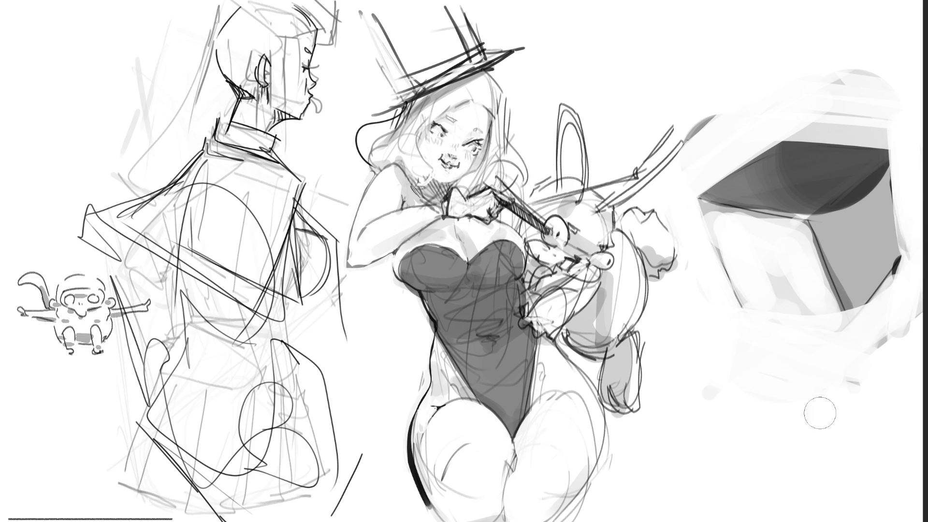
{"action": "mouse_move", "coordinate": [848, 310]}
{"action": "left_mouse_down"}
{"action": "mouse_move", "coordinate": [845, 257]}
{"action": "mouse_move", "coordinate": [837, 326]}
{"action": "mouse_move", "coordinate": [839, 270]}
{"action": "mouse_move", "coordinate": [894, 166]}
{"action": "mouse_move", "coordinate": [851, 215]}
{"action": "left_mouse_up"}
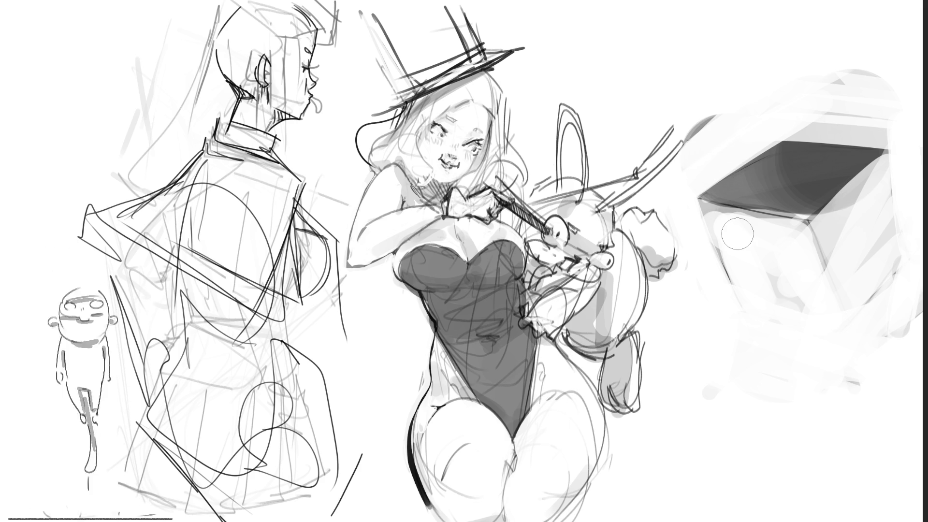
Paint white over the cube to erase it; trial dark strokes on the hat brim are undone
{"action": "key", "text": "bracketright"}
{"action": "key", "text": "bracketright"}
{"action": "key", "text": "bracketright"}
{"action": "mouse_move", "coordinate": [787, 41]}
{"action": "left_mouse_down"}
{"action": "mouse_move", "coordinate": [771, 104]}
{"action": "mouse_move", "coordinate": [773, 181]}
{"action": "mouse_move", "coordinate": [850, 169]}
{"action": "mouse_move", "coordinate": [777, 337]}
{"action": "mouse_move", "coordinate": [762, 350]}
{"action": "left_mouse_up"}
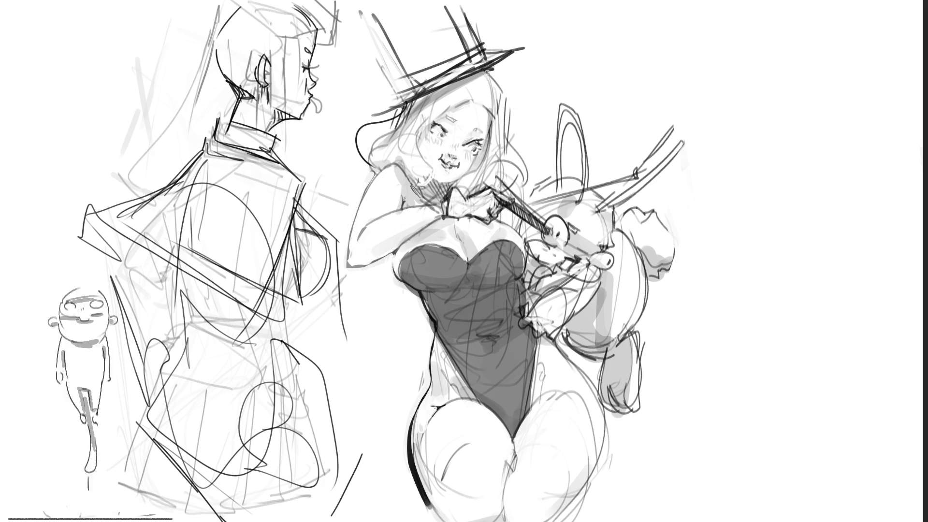
{"action": "left_click_drag", "start_coordinate": [487, 71], "coordinate": [382, 155]}
{"action": "key", "text": "ctrl+z"}
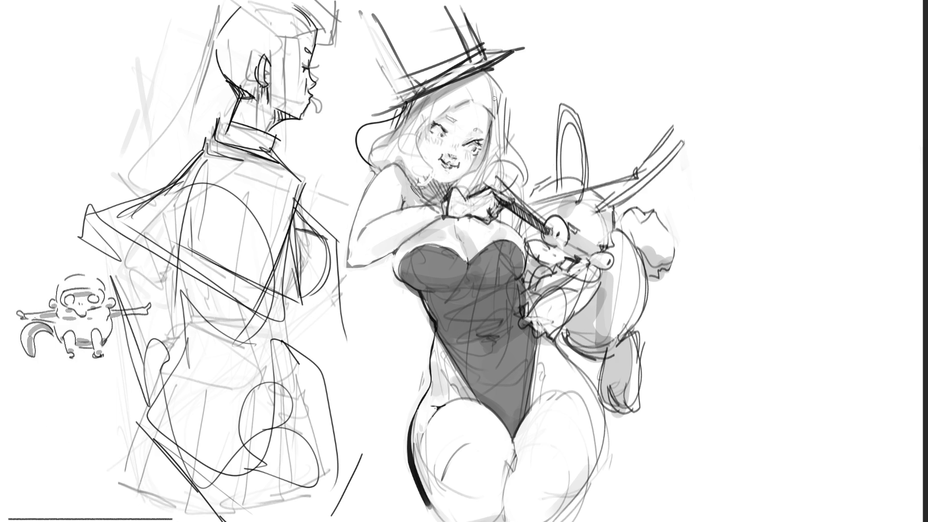
{"action": "left_click_drag", "start_coordinate": [491, 68], "coordinate": [396, 133]}
{"action": "left_click_drag", "start_coordinate": [402, 102], "coordinate": [394, 132]}
{"action": "key", "text": "ctrl+z"}
{"action": "key", "text": "ctrl+z"}
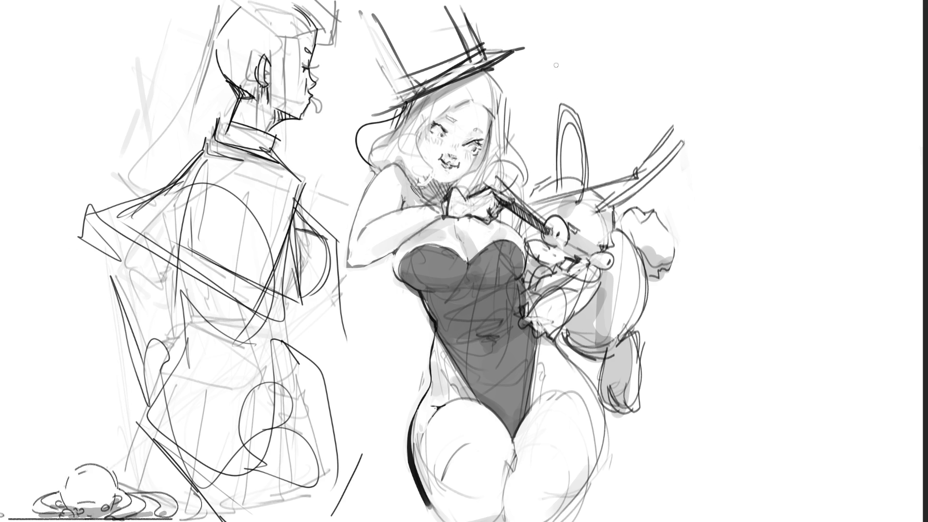
{"action": "left_click_drag", "start_coordinate": [486, 72], "coordinate": [401, 145]}
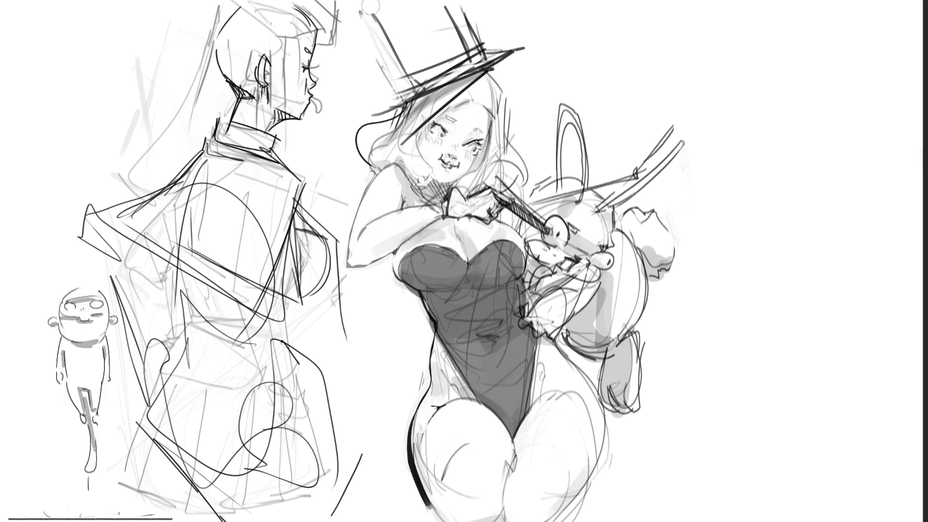
Shade and highlight the top hat's crown and brim, then hatch the bunny-girl's arm
{"action": "left_click_drag", "start_coordinate": [372, 6], "coordinate": [420, 91]}
{"action": "mouse_move", "coordinate": [374, 15]}
{"action": "left_mouse_down"}
{"action": "mouse_move", "coordinate": [401, 62]}
{"action": "mouse_move", "coordinate": [387, 17]}
{"action": "mouse_move", "coordinate": [445, 67]}
{"action": "mouse_move", "coordinate": [406, 15]}
{"action": "mouse_move", "coordinate": [459, 46]}
{"action": "mouse_move", "coordinate": [381, 102]}
{"action": "mouse_move", "coordinate": [508, 39]}
{"action": "mouse_move", "coordinate": [372, 93]}
{"action": "mouse_move", "coordinate": [401, 97]}
{"action": "left_mouse_up"}
{"action": "mouse_move", "coordinate": [481, 41]}
{"action": "left_mouse_down"}
{"action": "mouse_move", "coordinate": [539, 27]}
{"action": "mouse_move", "coordinate": [498, 29]}
{"action": "left_mouse_up"}
{"action": "mouse_move", "coordinate": [350, 29]}
{"action": "left_mouse_down"}
{"action": "mouse_move", "coordinate": [373, 9]}
{"action": "mouse_move", "coordinate": [420, 92]}
{"action": "left_mouse_up"}
{"action": "mouse_move", "coordinate": [479, 19]}
{"action": "left_mouse_down"}
{"action": "mouse_move", "coordinate": [464, 41]}
{"action": "mouse_move", "coordinate": [426, 63]}
{"action": "left_mouse_up"}
{"action": "mouse_move", "coordinate": [401, 5]}
{"action": "left_mouse_down"}
{"action": "mouse_move", "coordinate": [444, 44]}
{"action": "mouse_move", "coordinate": [454, 73]}
{"action": "mouse_move", "coordinate": [435, 80]}
{"action": "mouse_move", "coordinate": [394, 37]}
{"action": "mouse_move", "coordinate": [398, 88]}
{"action": "mouse_move", "coordinate": [377, 97]}
{"action": "mouse_move", "coordinate": [369, 82]}
{"action": "mouse_move", "coordinate": [379, 94]}
{"action": "left_mouse_up"}
{"action": "mouse_move", "coordinate": [382, 8]}
{"action": "left_mouse_down"}
{"action": "mouse_move", "coordinate": [425, 94]}
{"action": "mouse_move", "coordinate": [483, 49]}
{"action": "left_mouse_up"}
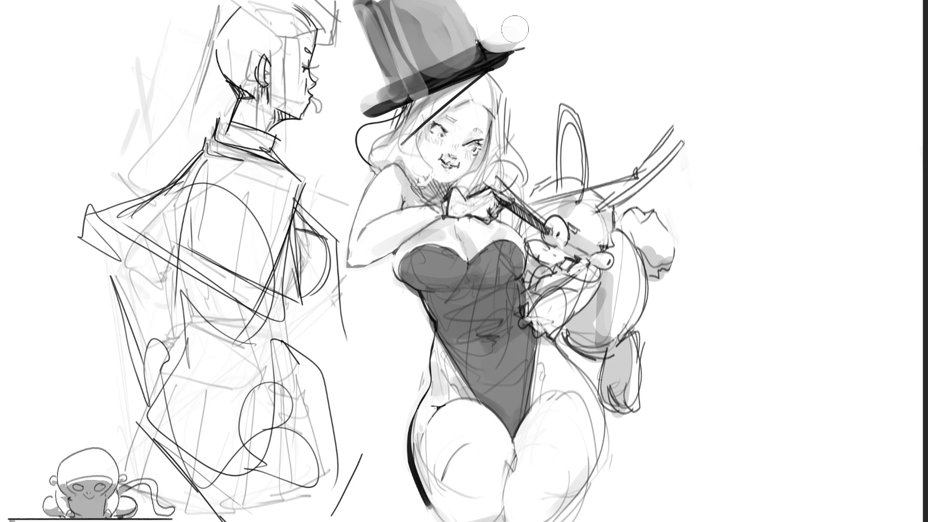
{"action": "left_click_drag", "start_coordinate": [387, 97], "coordinate": [508, 44]}
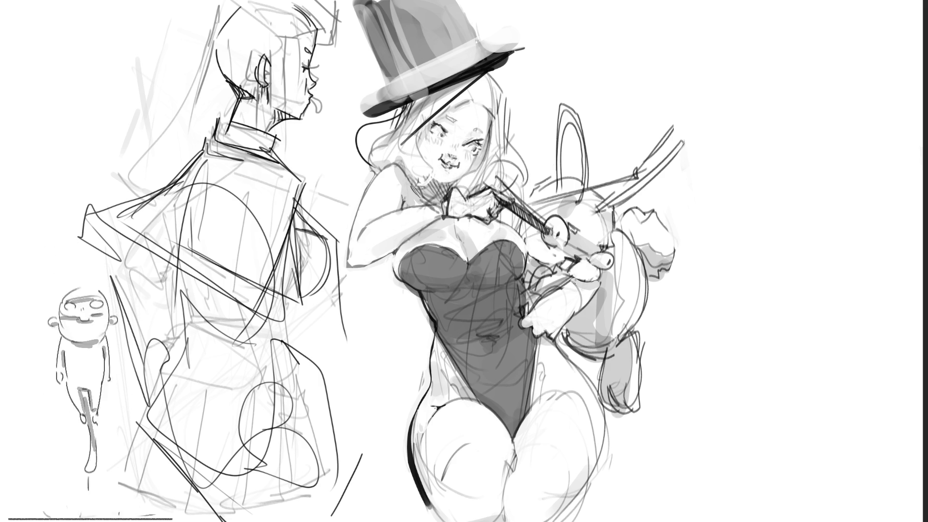
{"action": "mouse_move", "coordinate": [580, 283]}
{"action": "left_mouse_down"}
{"action": "mouse_move", "coordinate": [592, 297]}
{"action": "mouse_move", "coordinate": [580, 315]}
{"action": "left_mouse_up"}
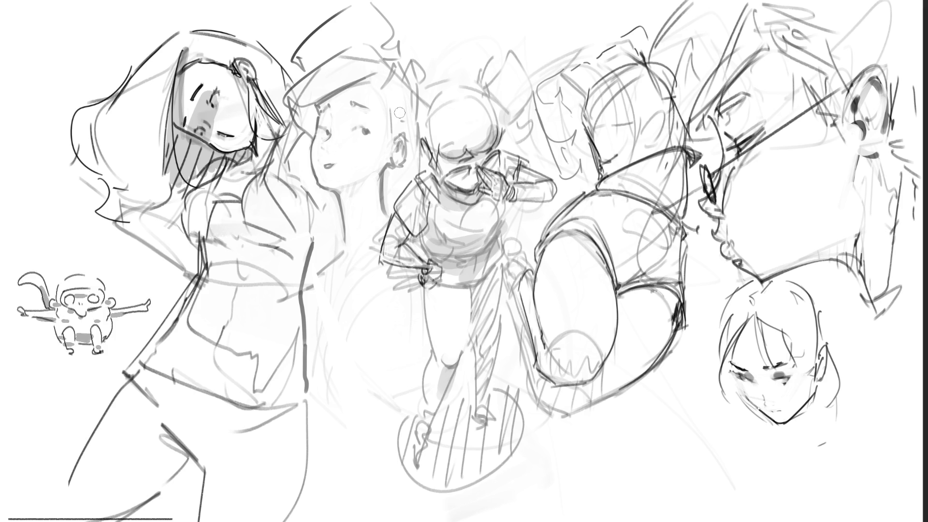
Paint two dark grey strokes along the rear-view figure's waistband
{"action": "left_click_drag", "start_coordinate": [610, 180], "coordinate": [679, 167]}
{"action": "left_click_drag", "start_coordinate": [608, 181], "coordinate": [686, 174]}
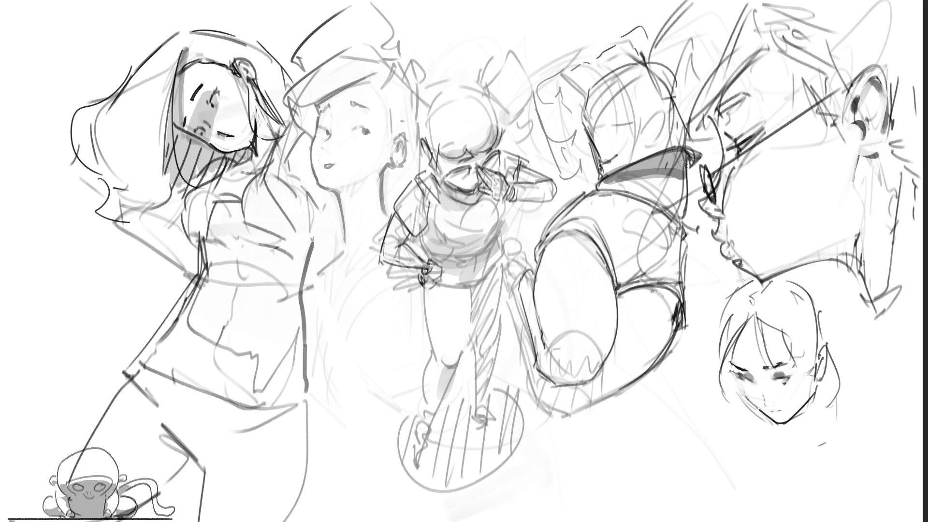